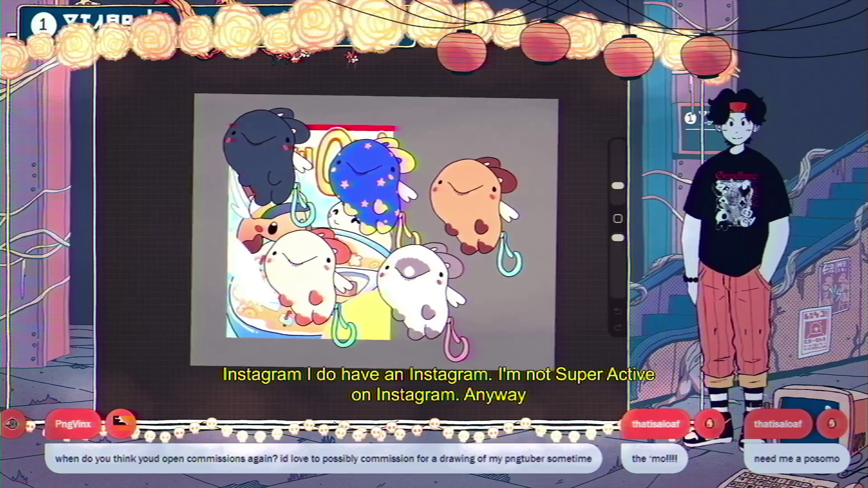
Step: Open the Layers panel and toggle the keychain characters group off and back on
{"action": "left_click", "coordinate": [601, 45]}
{"action": "left_click", "coordinate": [586, 119]}
{"action": "left_click", "coordinate": [587, 119]}
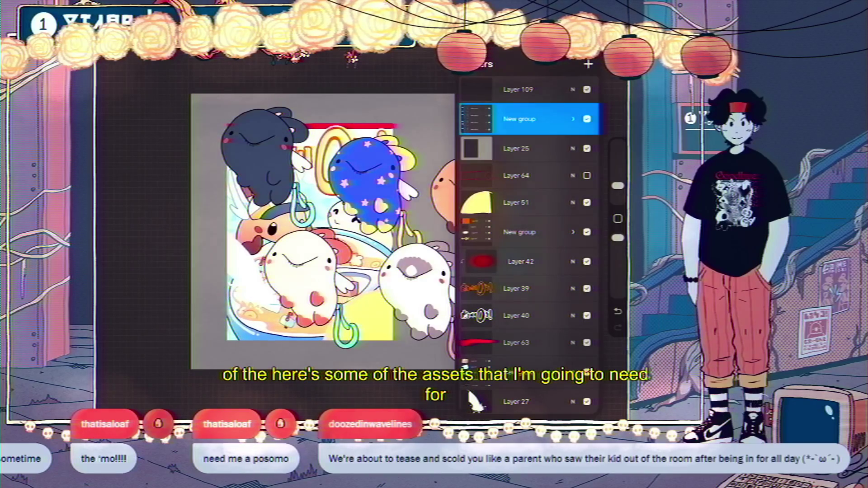
{"action": "scroll", "coordinate": [323, 217], "scroll_direction": "down", "scroll_amount": 2}
{"action": "scroll", "coordinate": [323, 226], "scroll_direction": "up", "scroll_amount": 2}
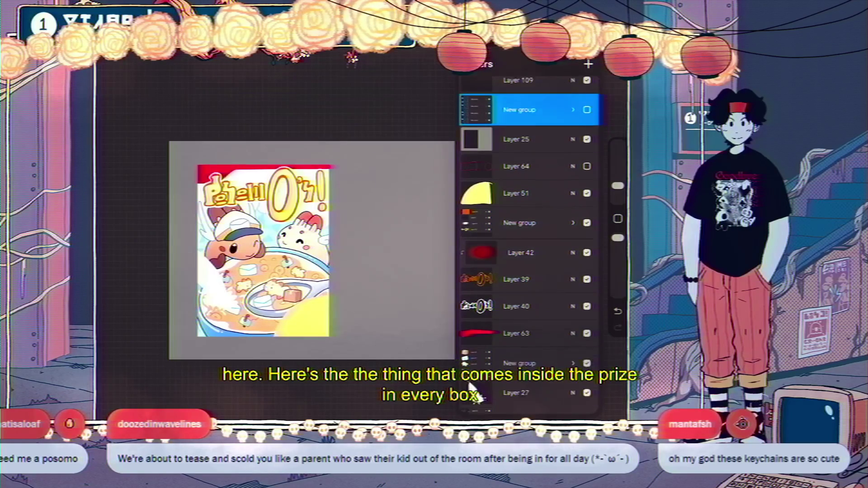
Step: Collapse the expanded group in the layer list and make Layer 25 active
{"action": "scroll", "coordinate": [475, 402], "scroll_direction": "down", "scroll_amount": 10}
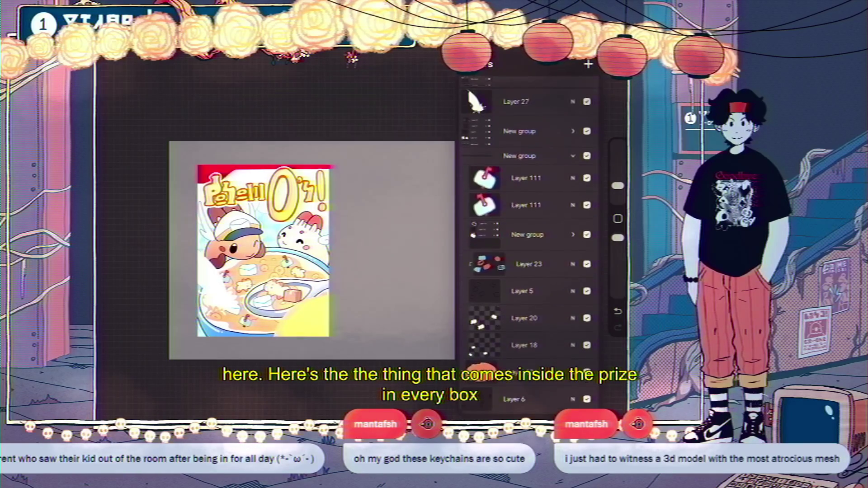
{"action": "left_click", "coordinate": [572, 159]}
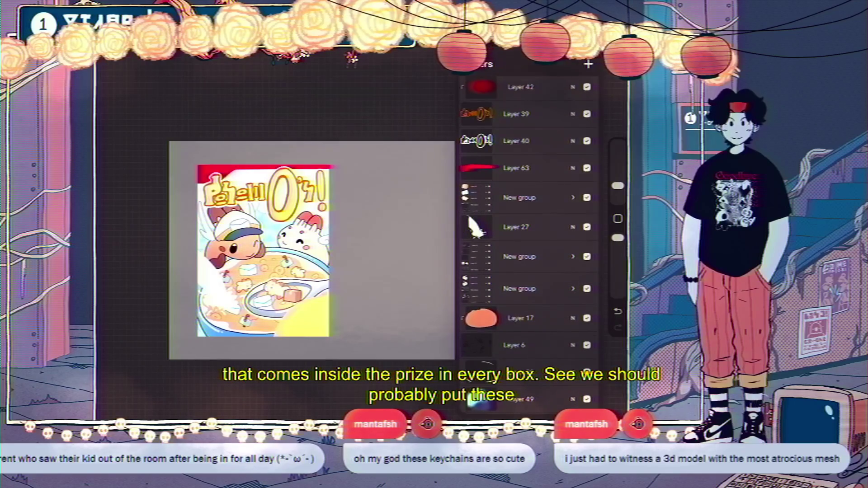
{"action": "scroll", "coordinate": [473, 370], "scroll_direction": "up", "scroll_amount": 5}
{"action": "left_click", "coordinate": [515, 138]}
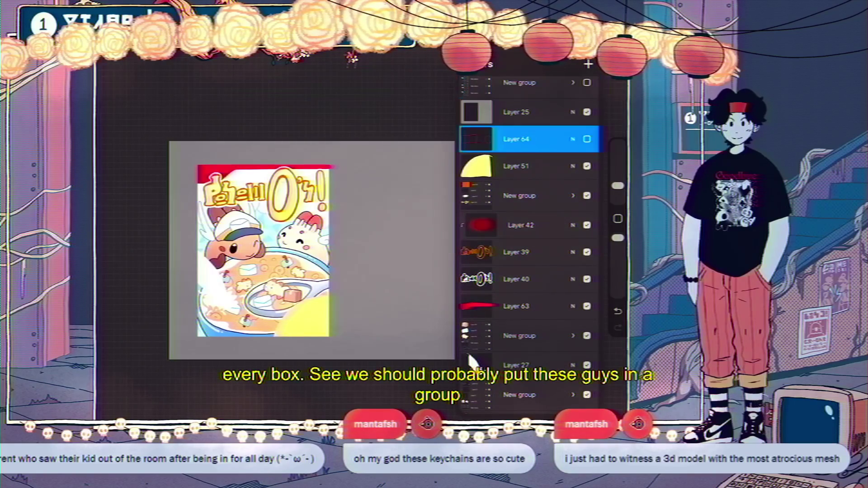
{"action": "left_click", "coordinate": [515, 166]}
{"action": "left_click", "coordinate": [519, 195]}
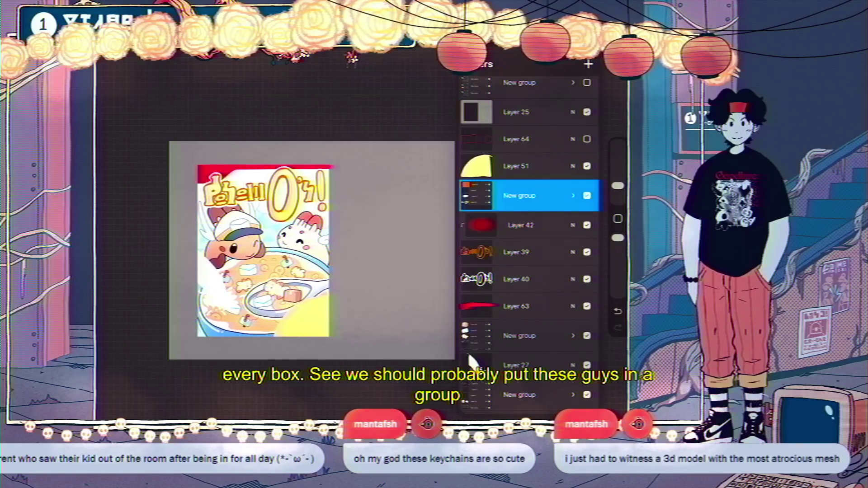
{"action": "left_click", "coordinate": [516, 166]}
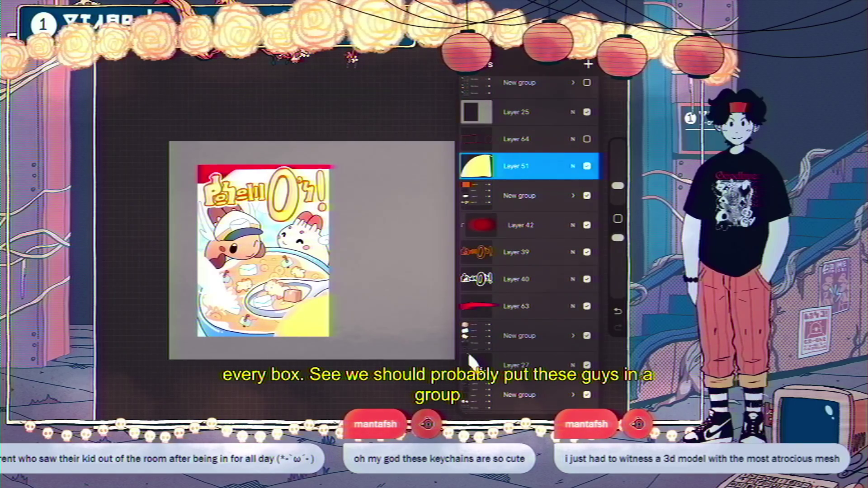
{"action": "left_click", "coordinate": [515, 112]}
Step: Add every artwork layer, from Layer 64 down through Layer 54, to the selection
{"action": "left_click_drag", "start_coordinate": [506, 138], "coordinate": [551, 139]}
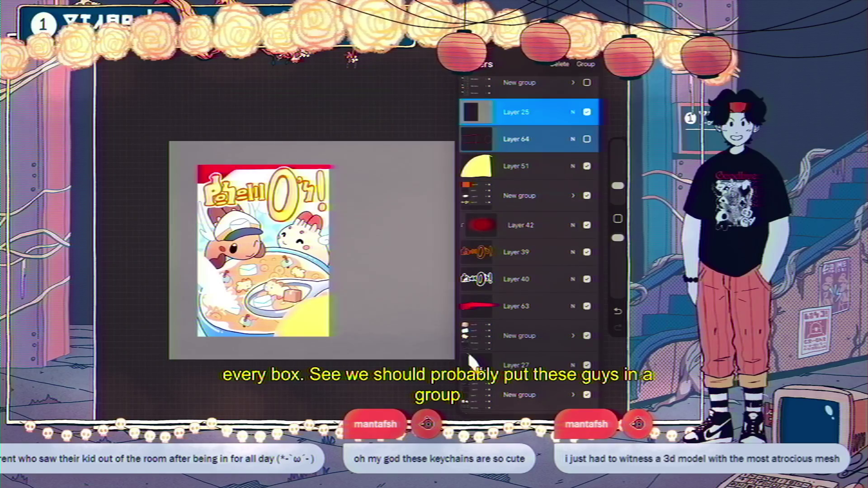
{"action": "left_click_drag", "start_coordinate": [506, 166], "coordinate": [551, 166]}
{"action": "left_click_drag", "start_coordinate": [507, 195], "coordinate": [551, 196]}
{"action": "left_click_drag", "start_coordinate": [510, 225], "coordinate": [556, 225]}
{"action": "left_click_drag", "start_coordinate": [506, 252], "coordinate": [552, 252]}
{"action": "left_click_drag", "start_coordinate": [506, 278], "coordinate": [552, 278]}
{"action": "left_click_drag", "start_coordinate": [507, 305], "coordinate": [552, 306]}
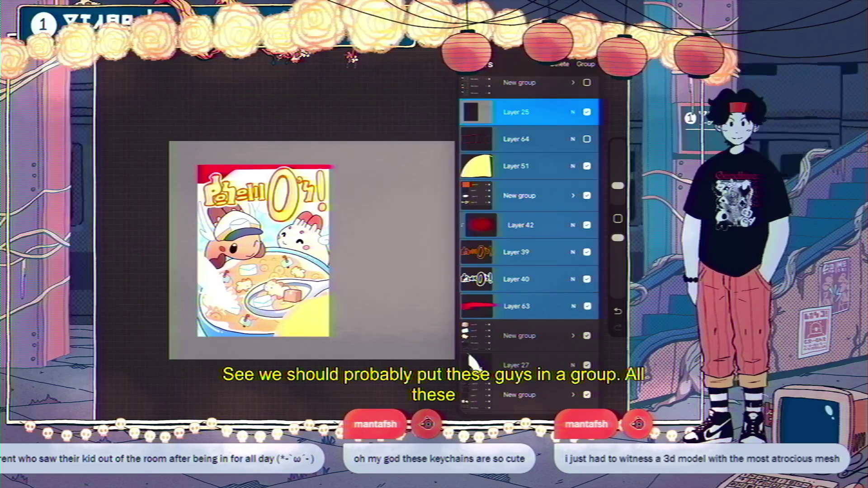
{"action": "left_click_drag", "start_coordinate": [506, 335], "coordinate": [552, 335]}
{"action": "left_click_drag", "start_coordinate": [506, 365], "coordinate": [551, 365]}
{"action": "scroll", "coordinate": [529, 244], "scroll_direction": "down", "scroll_amount": 5}
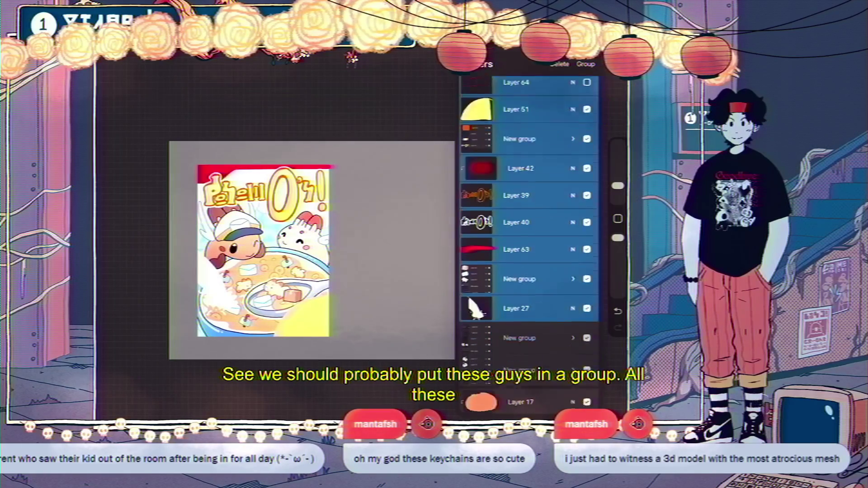
{"action": "left_click_drag", "start_coordinate": [506, 227], "coordinate": [552, 227]}
{"action": "left_click_drag", "start_coordinate": [506, 259], "coordinate": [551, 259]}
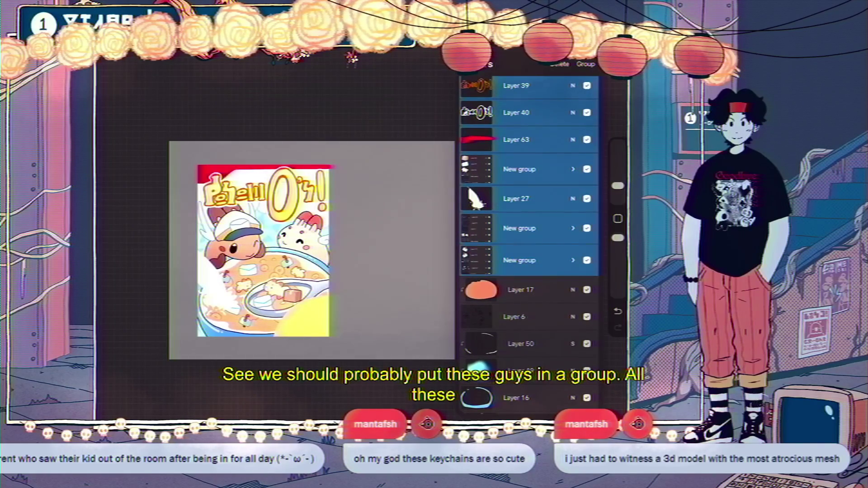
{"action": "left_click_drag", "start_coordinate": [507, 289], "coordinate": [551, 289]}
{"action": "left_click_drag", "start_coordinate": [506, 316], "coordinate": [551, 315]}
{"action": "left_click_drag", "start_coordinate": [506, 345], "coordinate": [551, 345]}
{"action": "left_click_drag", "start_coordinate": [506, 372], "coordinate": [551, 372]}
{"action": "left_click_drag", "start_coordinate": [506, 398], "coordinate": [551, 398]}
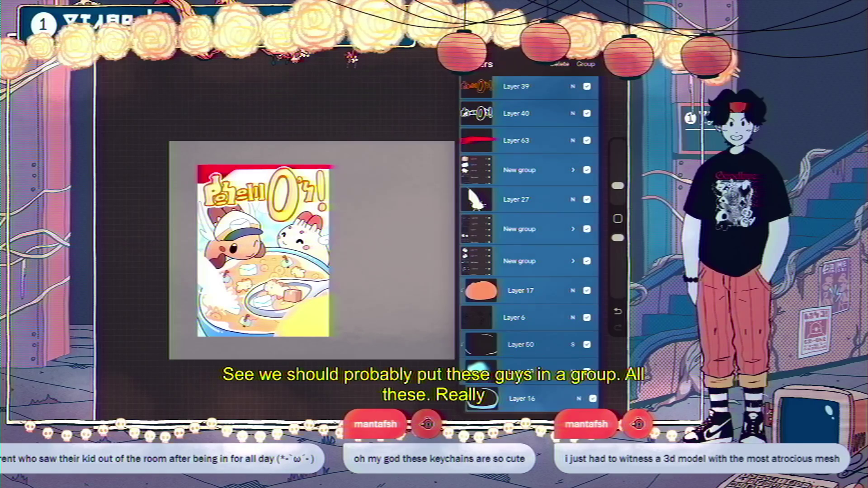
{"action": "scroll", "coordinate": [529, 244], "scroll_direction": "down", "scroll_amount": 4}
{"action": "left_click_drag", "start_coordinate": [506, 296], "coordinate": [551, 295]}
{"action": "left_click_drag", "start_coordinate": [506, 323], "coordinate": [551, 323]}
{"action": "left_click_drag", "start_coordinate": [506, 350], "coordinate": [551, 350]}
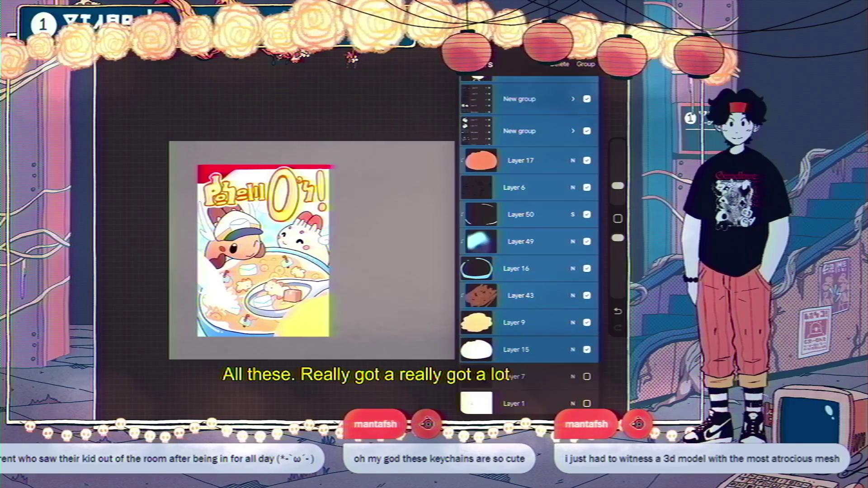
{"action": "scroll", "coordinate": [529, 244], "scroll_direction": "down", "scroll_amount": 3}
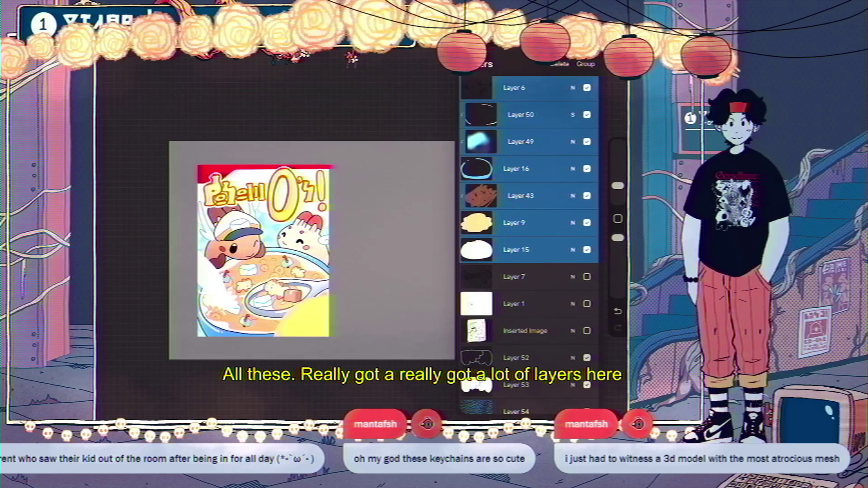
{"action": "scroll", "coordinate": [529, 244], "scroll_direction": "down", "scroll_amount": 2}
{"action": "left_click_drag", "start_coordinate": [506, 215], "coordinate": [552, 215]}
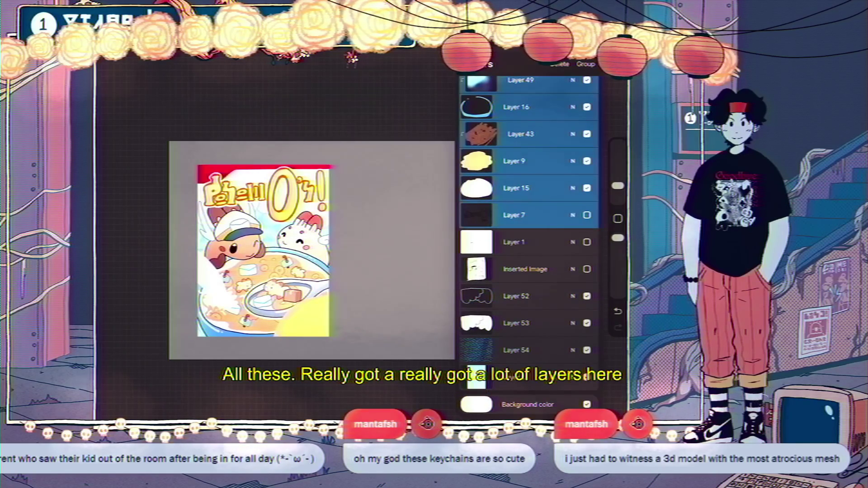
{"action": "left_click_drag", "start_coordinate": [506, 242], "coordinate": [551, 242]}
{"action": "left_click_drag", "start_coordinate": [507, 270], "coordinate": [551, 269]}
{"action": "left_click_drag", "start_coordinate": [506, 296], "coordinate": [551, 296]}
{"action": "left_click_drag", "start_coordinate": [506, 323], "coordinate": [551, 323]}
{"action": "left_click_drag", "start_coordinate": [506, 350], "coordinate": [551, 350]}
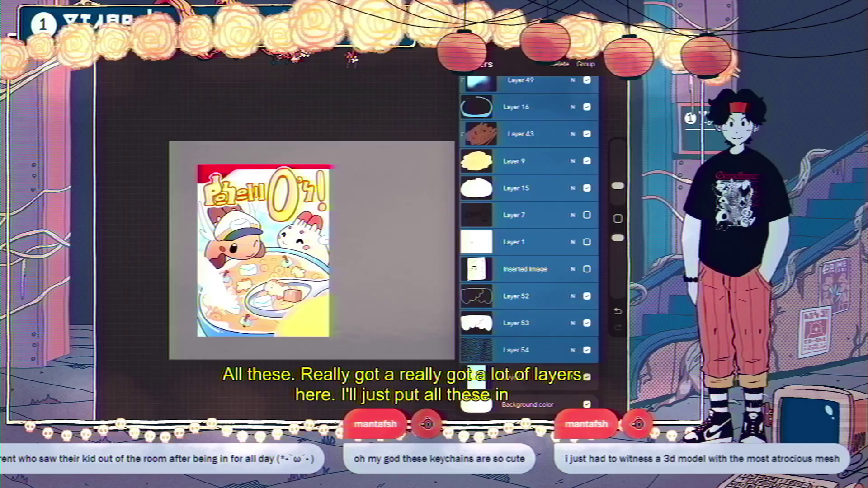
{"action": "left_click_drag", "start_coordinate": [506, 376], "coordinate": [551, 377]}
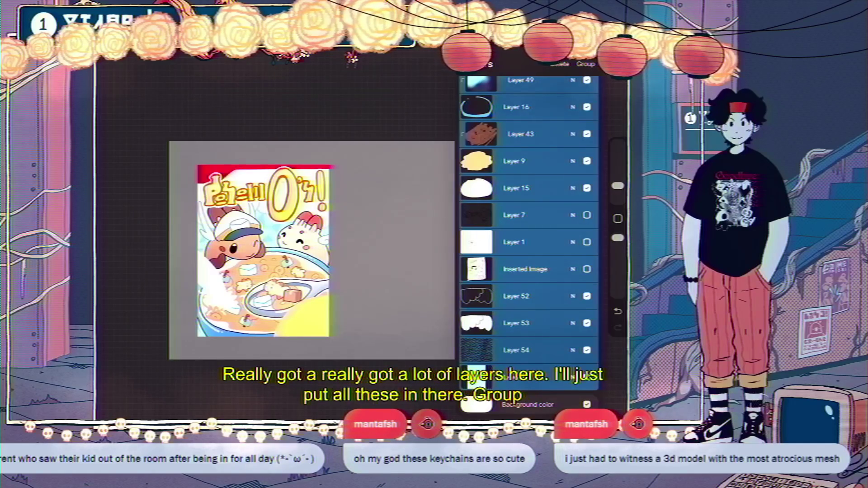
Step: Group the selected layers, collapse the new group, and toggle its visibility off and on
{"action": "left_click", "coordinate": [585, 64]}
{"action": "left_click", "coordinate": [519, 156]}
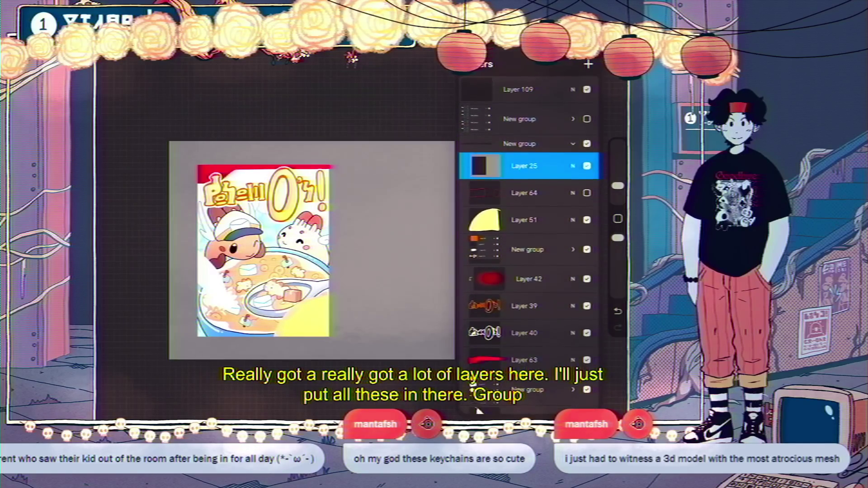
{"action": "left_click", "coordinate": [572, 157]}
{"action": "left_click", "coordinate": [587, 151]}
{"action": "left_click", "coordinate": [586, 151]}
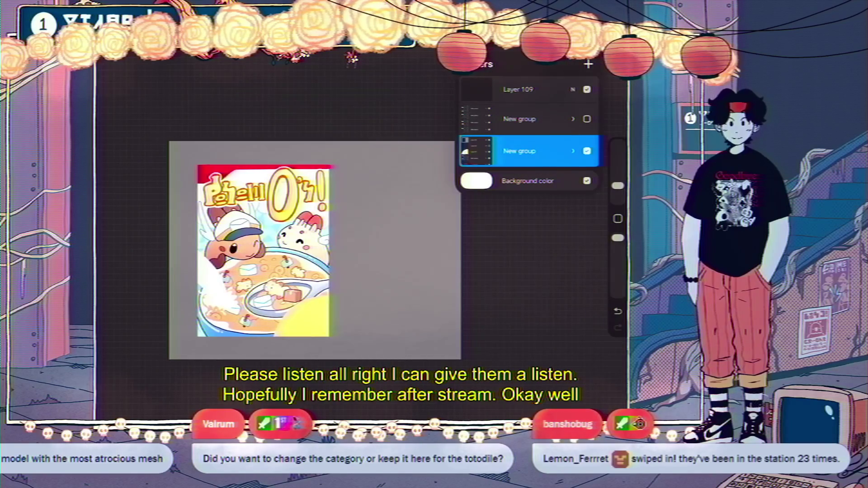
Step: Scroll down the layer list past the new cereal box group
{"action": "scroll", "coordinate": [315, 250], "scroll_direction": "down", "scroll_amount": 2}
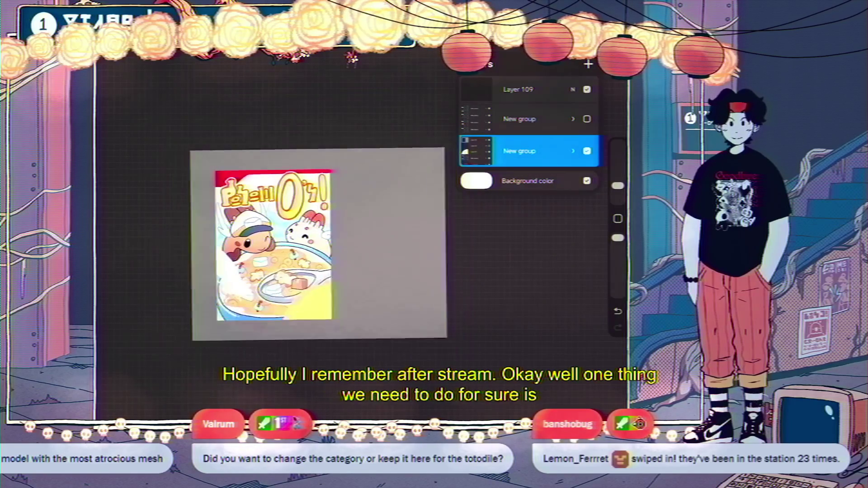
Step: Expand the group, select Layer 25's contents, and invert the selection
{"action": "scroll", "coordinate": [331, 231], "scroll_direction": "up", "scroll_amount": 1}
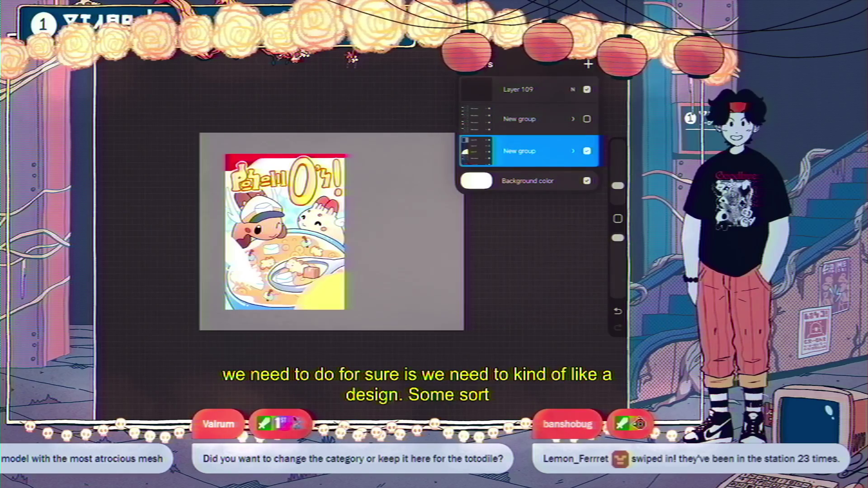
{"action": "left_click", "coordinate": [573, 151]}
{"action": "left_click", "coordinate": [525, 170]}
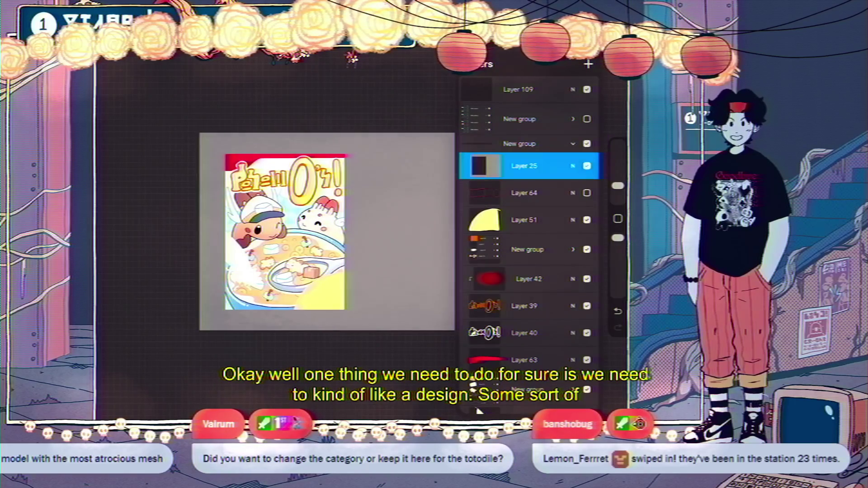
{"action": "left_click", "coordinate": [524, 166]}
{"action": "left_click", "coordinate": [414, 99]}
{"action": "left_click", "coordinate": [393, 403]}
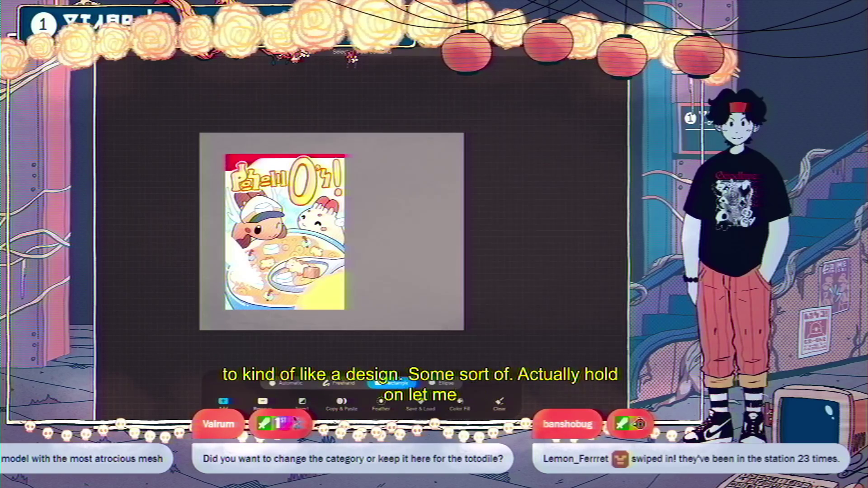
{"action": "left_click", "coordinate": [393, 404]}
{"action": "left_click", "coordinate": [584, 45]}
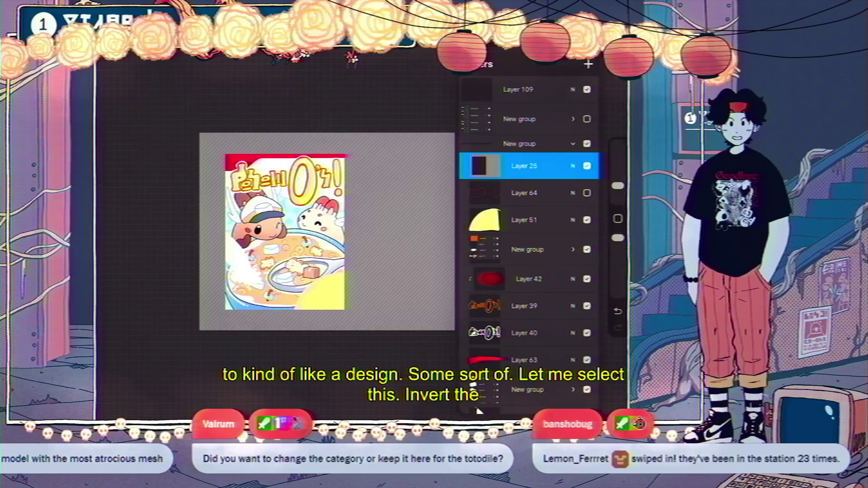
Step: Duplicate the cereal box group and flatten the copy into Layer 2
{"action": "mouse_move", "coordinate": [543, 143]}
{"action": "left_mouse_down"}
{"action": "mouse_move", "coordinate": [488, 144]}
{"action": "mouse_move", "coordinate": [542, 143]}
{"action": "left_mouse_up"}
{"action": "left_click", "coordinate": [519, 144]}
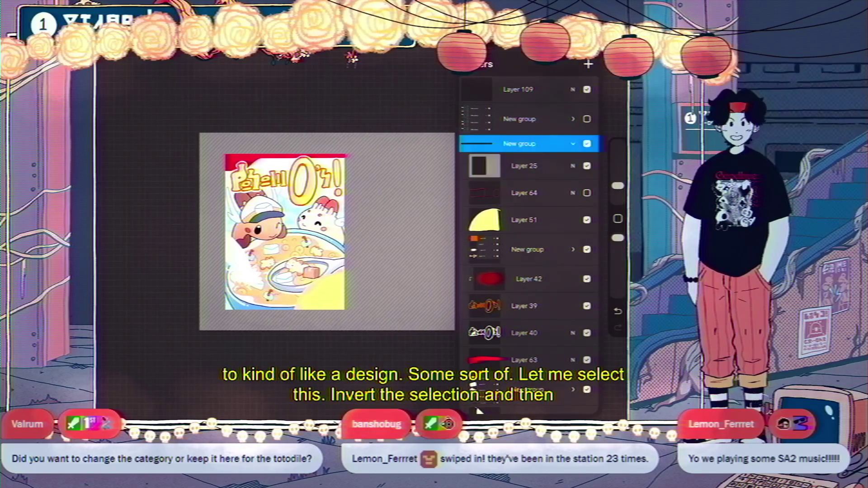
{"action": "left_click", "coordinate": [520, 143]}
{"action": "left_click", "coordinate": [588, 64]}
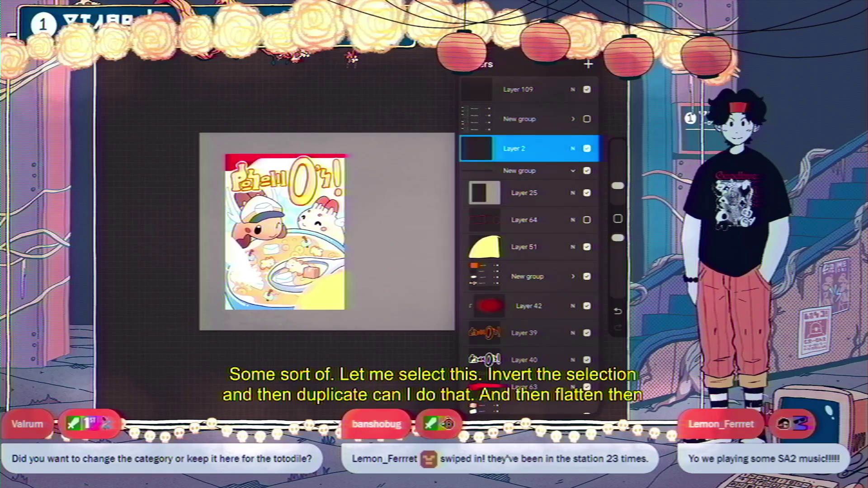
Step: Select Layer 25's contents again and collapse the cereal box group
{"action": "left_click", "coordinate": [523, 192]}
{"action": "left_click", "coordinate": [524, 192]}
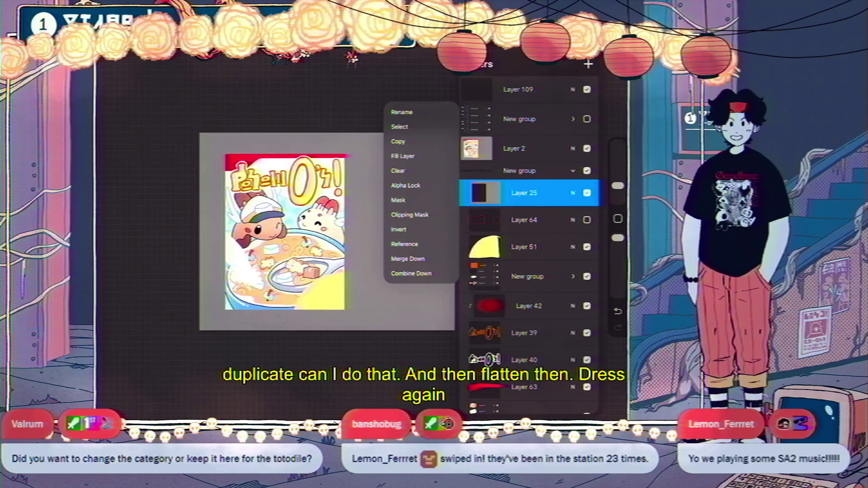
{"action": "left_click", "coordinate": [524, 193]}
{"action": "left_click", "coordinate": [523, 193]}
{"action": "left_click", "coordinate": [399, 127]}
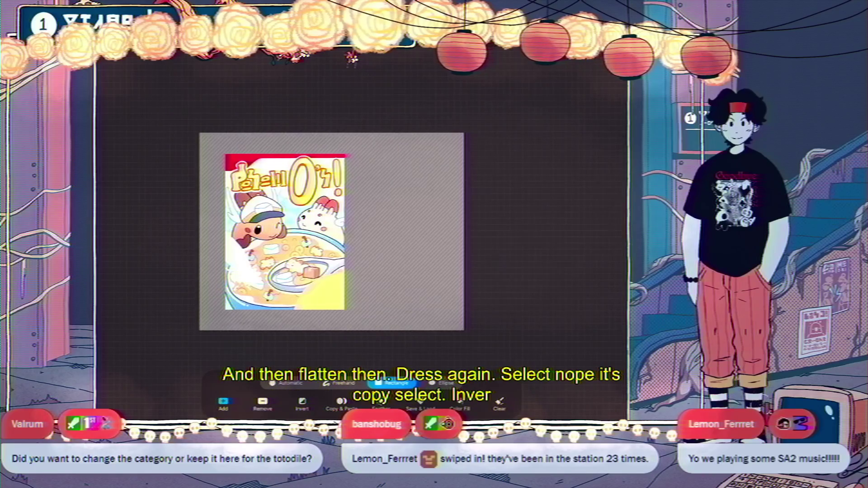
{"action": "left_click", "coordinate": [587, 50]}
{"action": "left_click", "coordinate": [573, 171]}
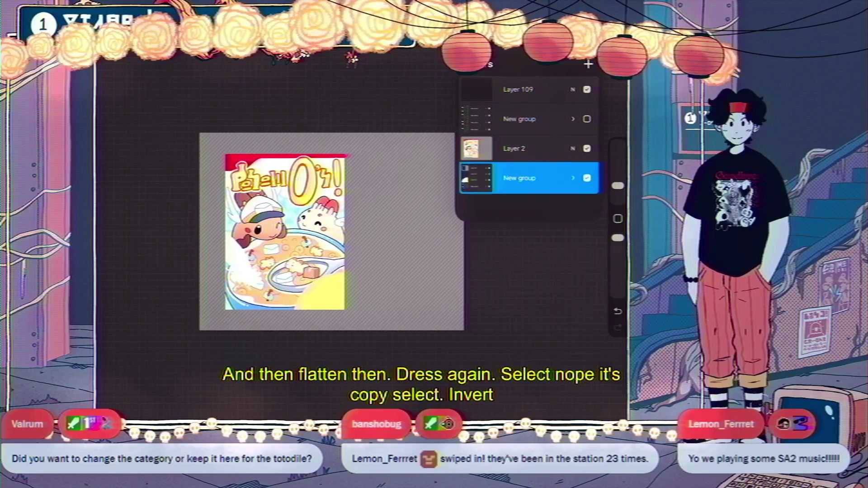
Step: Clear the selected area of Layer 2, then undo the clear
{"action": "left_click", "coordinate": [514, 148]}
{"action": "left_click", "coordinate": [514, 148]}
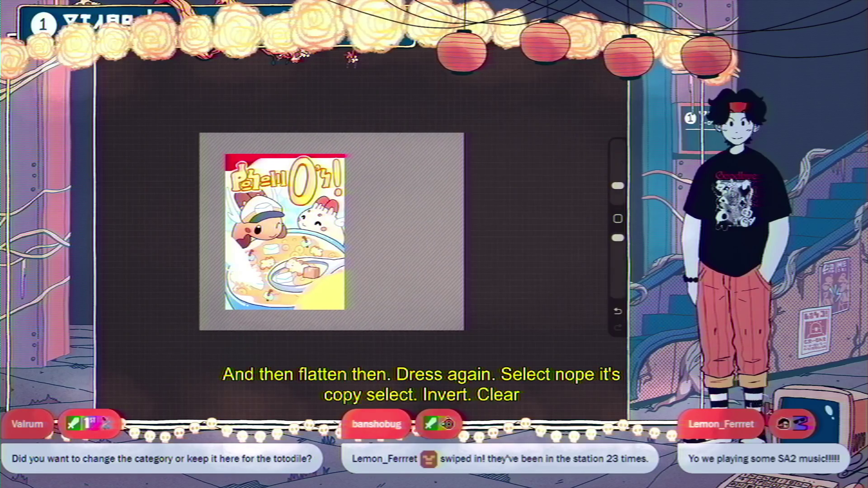
{"action": "left_click", "coordinate": [451, 188]}
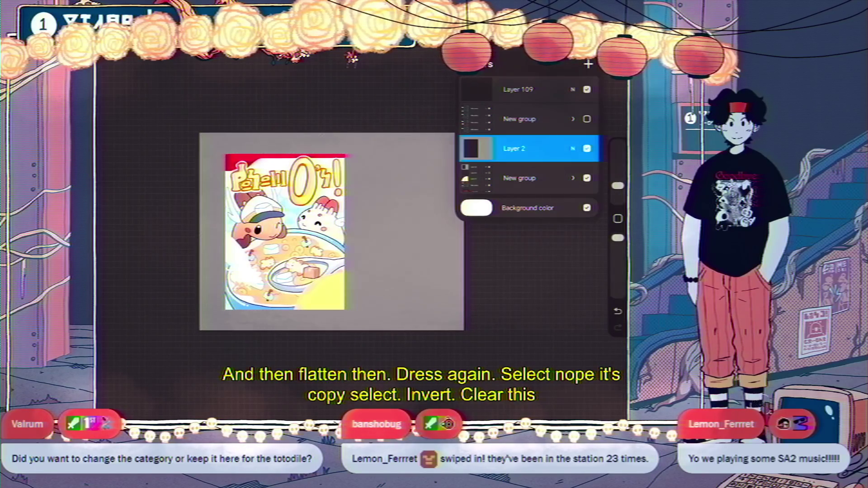
{"action": "key", "text": "ctrl+z"}
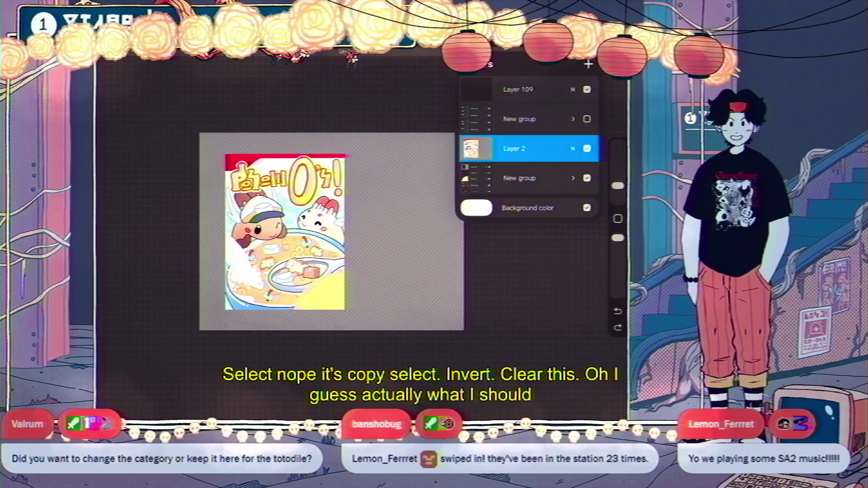
Step: Undo and redo layer changes to put Layer 2 back above the group
{"action": "left_click", "coordinate": [519, 178]}
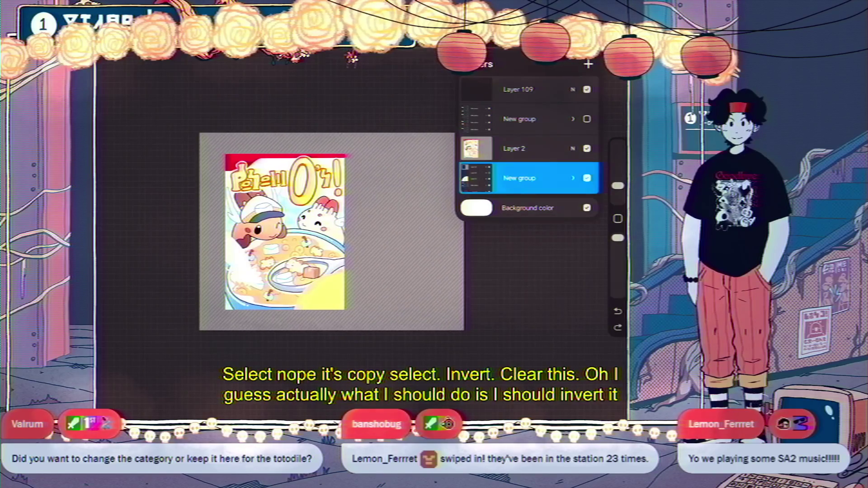
{"action": "left_click", "coordinate": [519, 178]}
{"action": "left_click", "coordinate": [514, 148]}
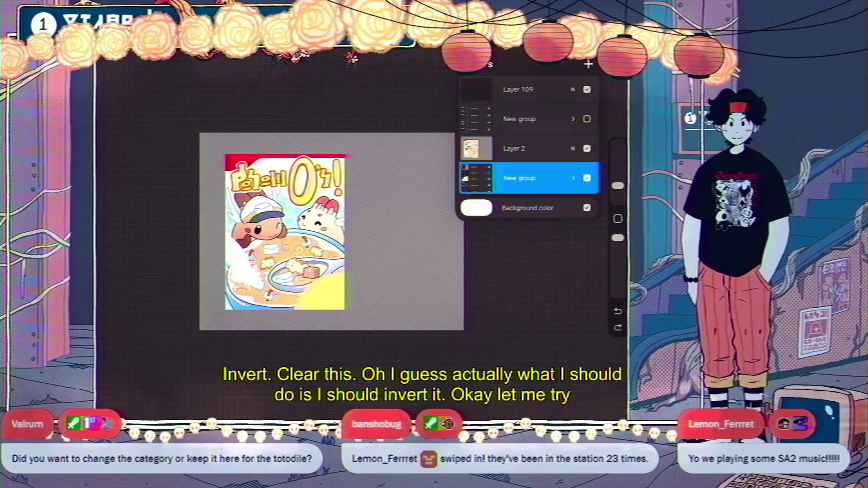
{"action": "left_click", "coordinate": [514, 149]}
{"action": "left_click", "coordinate": [519, 178]}
{"action": "key", "text": "ctrl+z"}
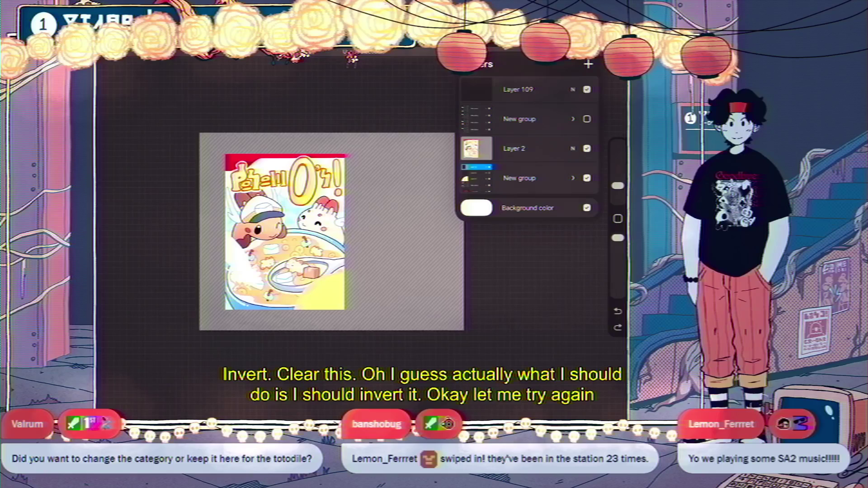
{"action": "key", "text": "ctrl+z"}
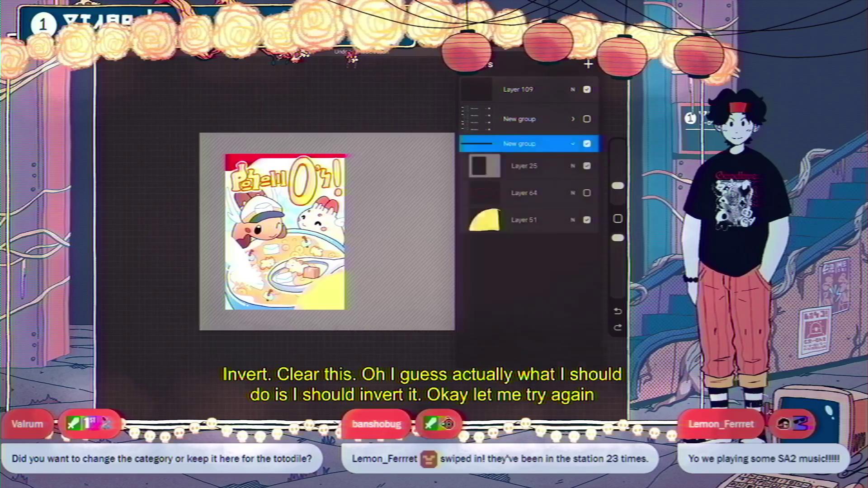
{"action": "left_click", "coordinate": [519, 151]}
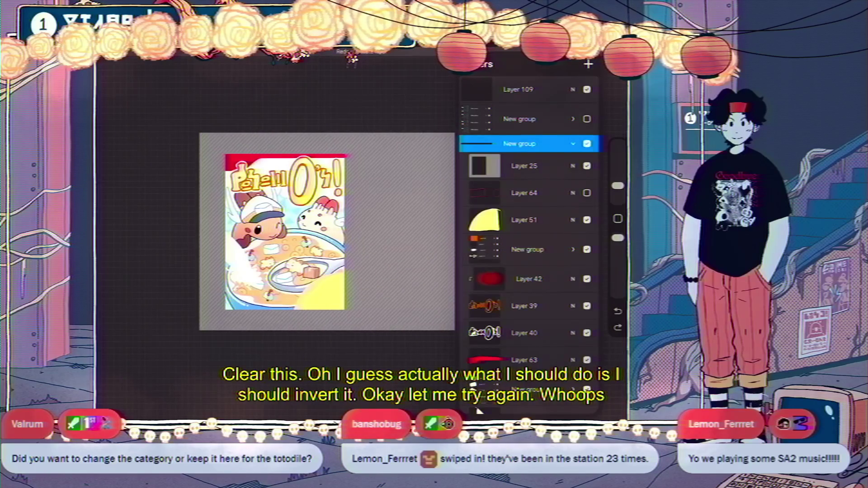
{"action": "left_click", "coordinate": [520, 143]}
{"action": "key", "text": "ctrl+shift+z"}
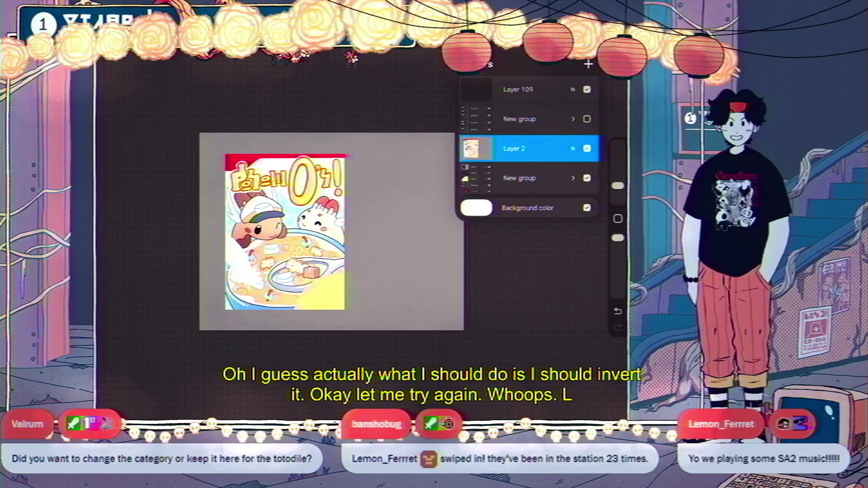
Step: Select Layer 25's contents and clear that area on Layer 2
{"action": "left_click", "coordinate": [524, 193]}
{"action": "left_click", "coordinate": [524, 193]}
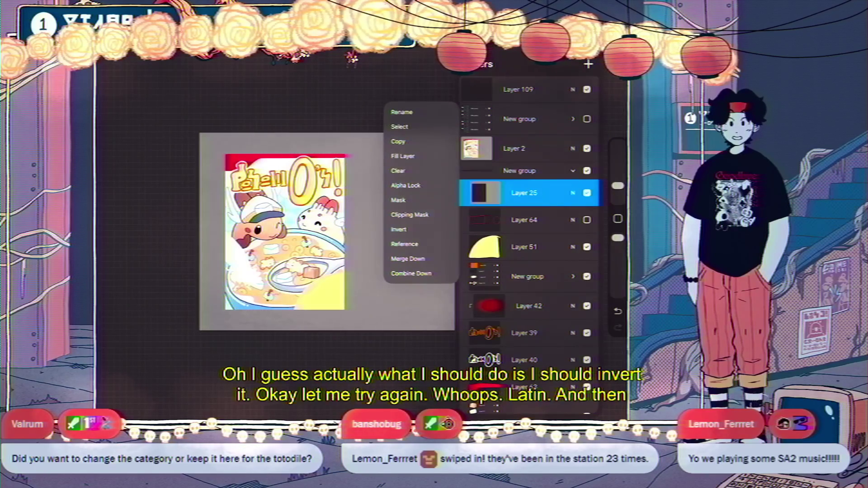
{"action": "left_click", "coordinate": [407, 121]}
{"action": "left_click", "coordinate": [598, 53]}
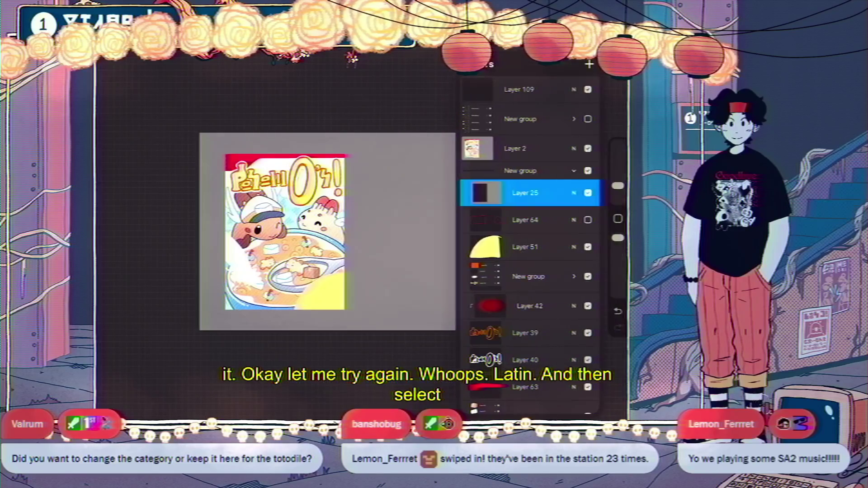
{"action": "left_click", "coordinate": [524, 148]}
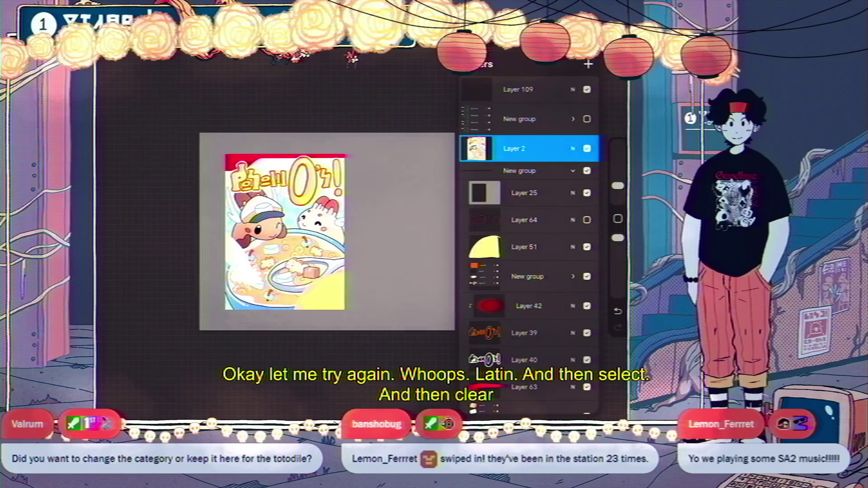
{"action": "left_click", "coordinate": [573, 171]}
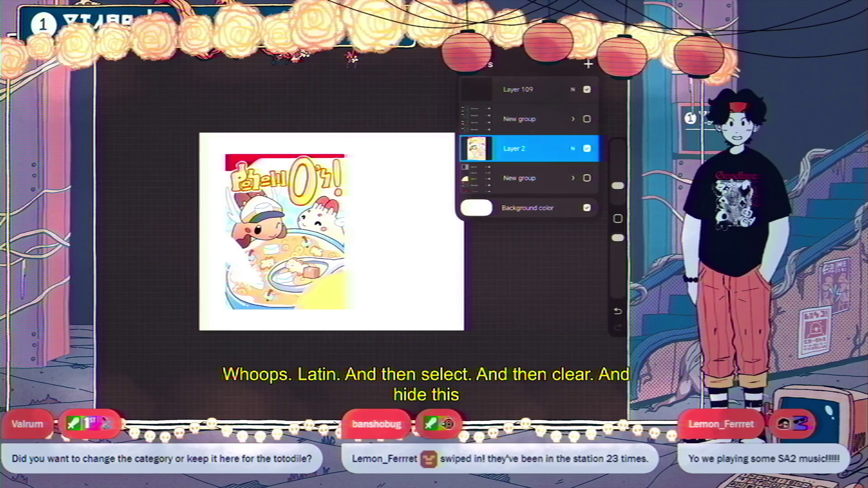
Step: Hide the cereal box artwork, add a new empty layer, and draw a first vertical line
{"action": "left_click", "coordinate": [586, 148]}
{"action": "left_click", "coordinate": [525, 177]}
{"action": "left_click", "coordinate": [588, 64]}
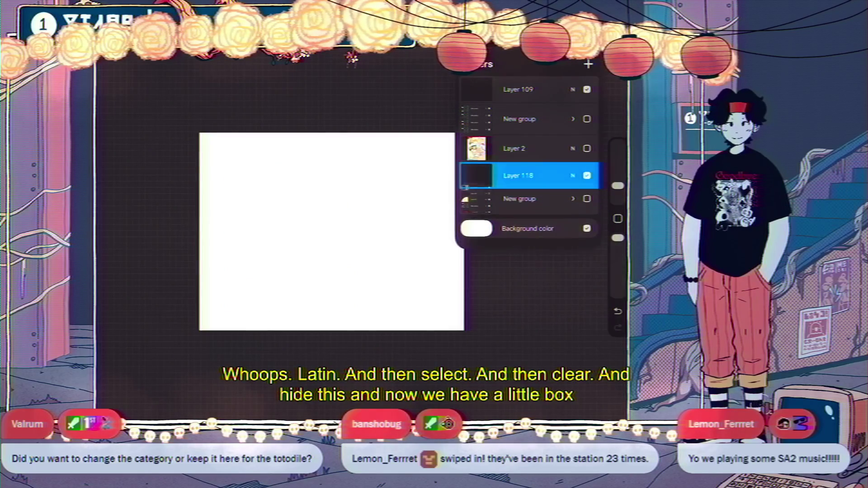
{"action": "left_click", "coordinate": [597, 53]}
{"action": "left_click", "coordinate": [587, 64]}
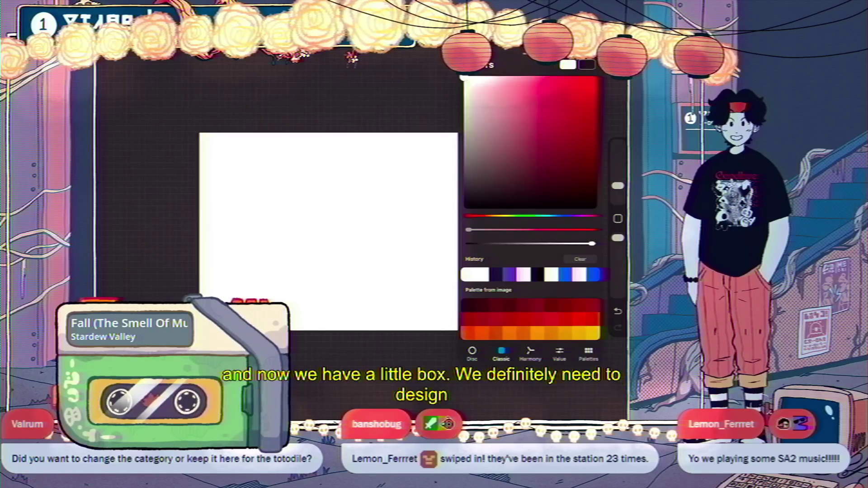
{"action": "left_click", "coordinate": [568, 64]}
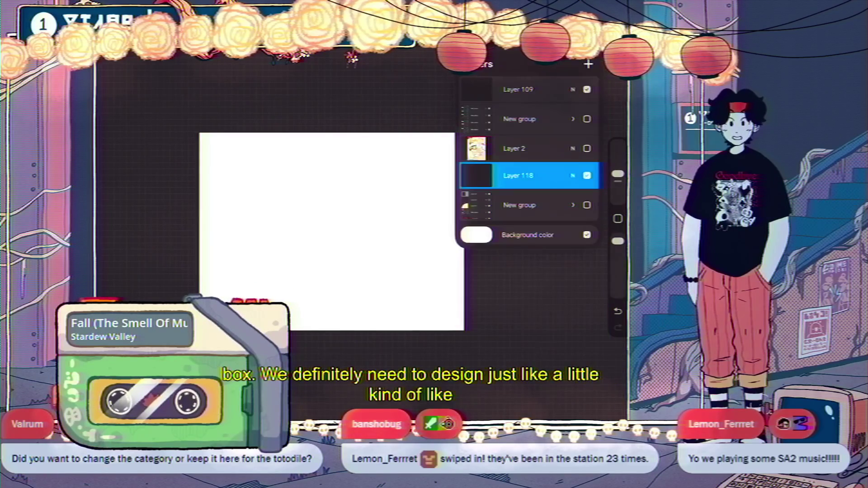
{"action": "left_click_drag", "start_coordinate": [337, 189], "coordinate": [334, 271]}
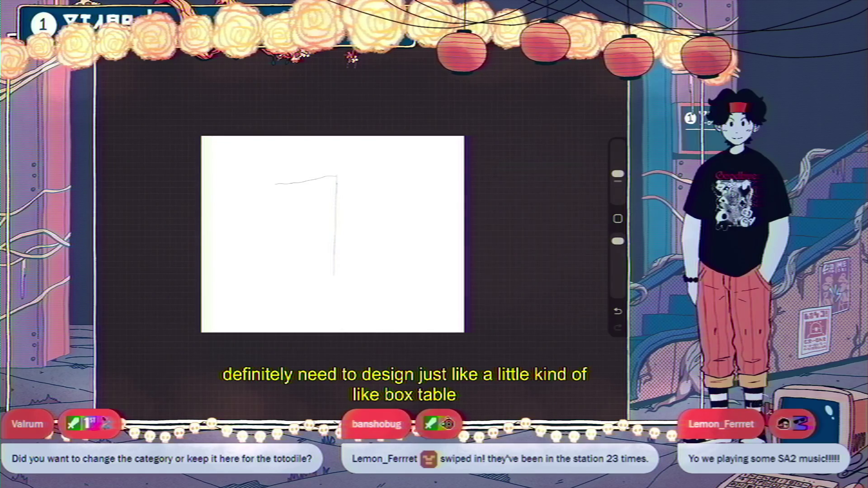
Step: Pencil in the box's sides and top edge, an oval tabletop with short legs, and a small bowl
{"action": "key", "text": "ctrl+z"}
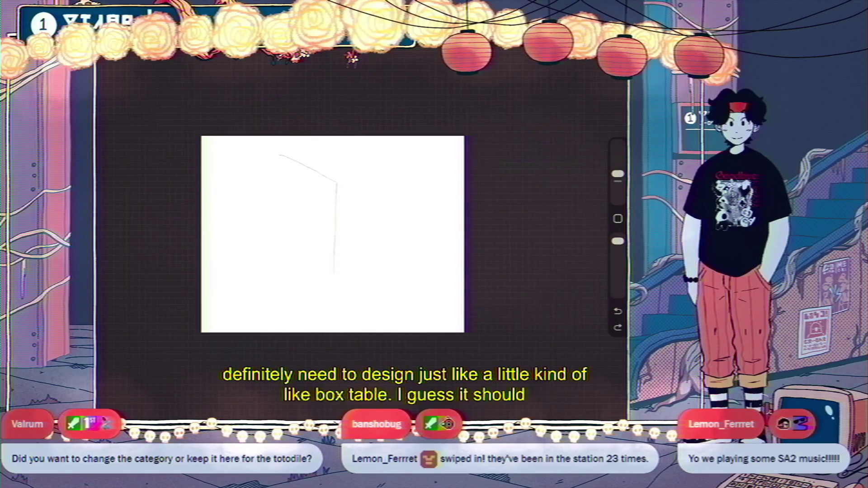
{"action": "left_click_drag", "start_coordinate": [263, 278], "coordinate": [337, 183]}
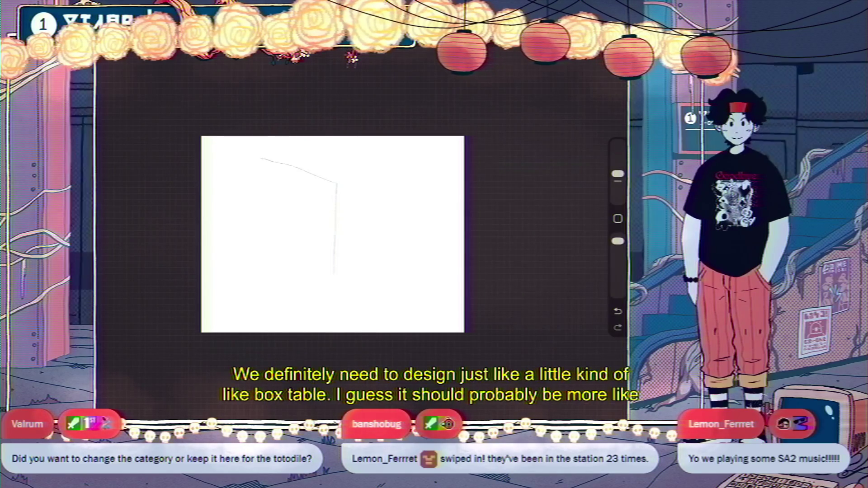
{"action": "left_click_drag", "start_coordinate": [238, 162], "coordinate": [259, 159]}
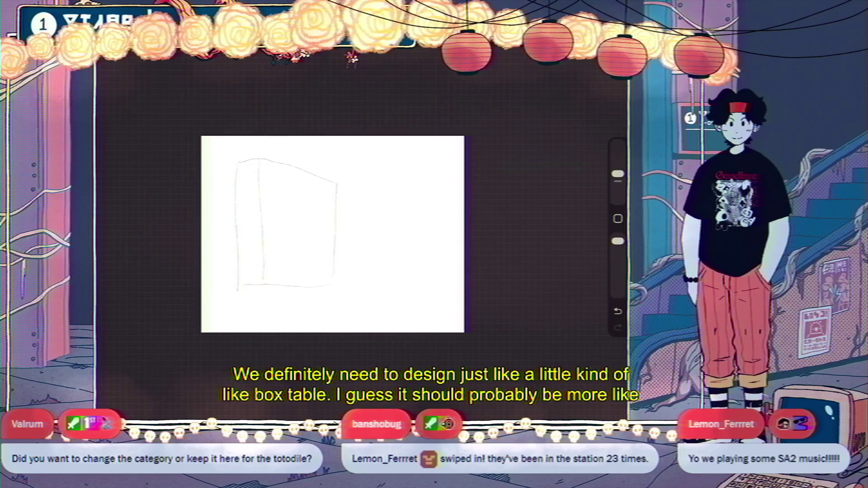
{"action": "left_click_drag", "start_coordinate": [339, 280], "coordinate": [364, 305]}
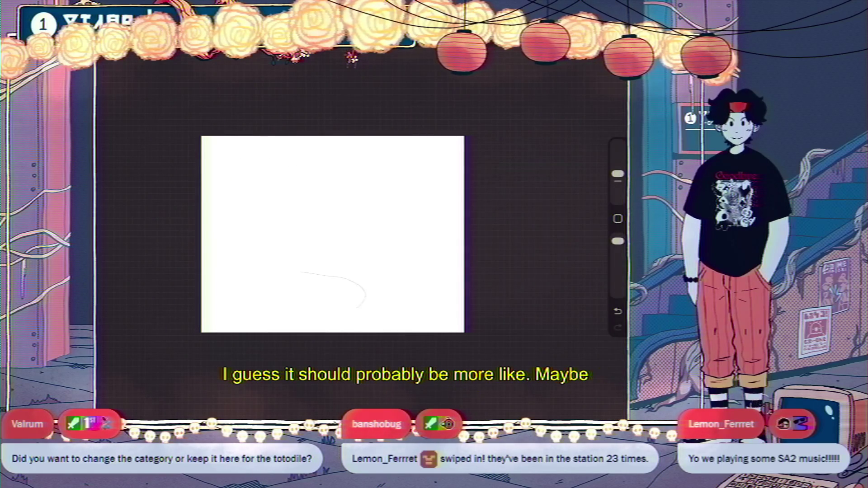
{"action": "key", "text": "ctrl+z"}
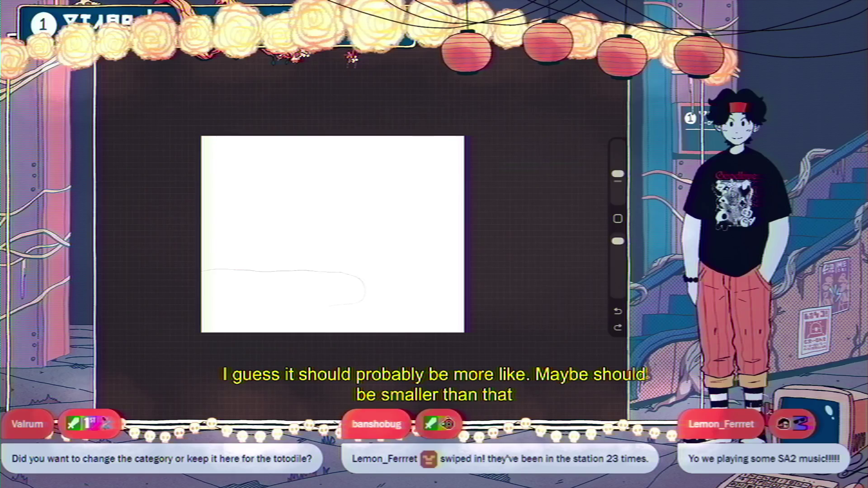
{"action": "left_click_drag", "start_coordinate": [203, 309], "coordinate": [361, 302]}
{"action": "left_click_drag", "start_coordinate": [249, 313], "coordinate": [265, 313]}
{"action": "left_click_drag", "start_coordinate": [319, 263], "coordinate": [316, 263]}
{"action": "left_click_drag", "start_coordinate": [280, 199], "coordinate": [282, 271]}
{"action": "left_click_drag", "start_coordinate": [215, 200], "coordinate": [279, 199]}
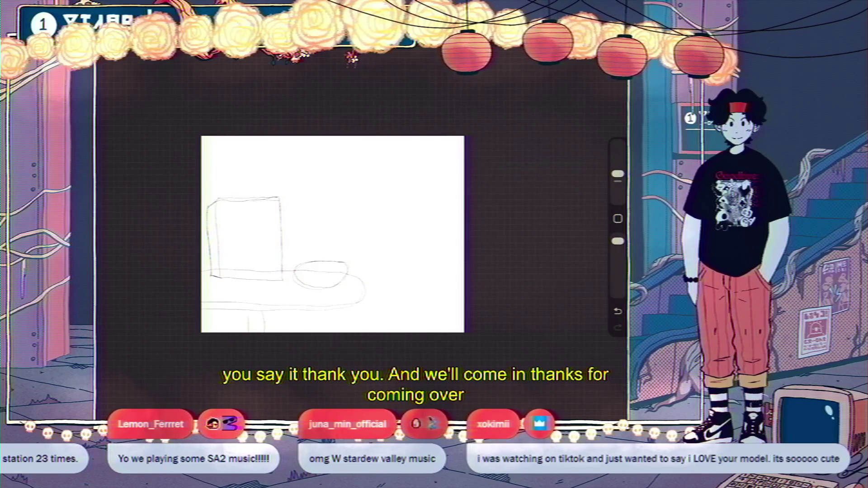
Step: Zoom in and move the whole sketch up the page
{"action": "left_click_drag", "start_coordinate": [333, 234], "coordinate": [396, 210]}
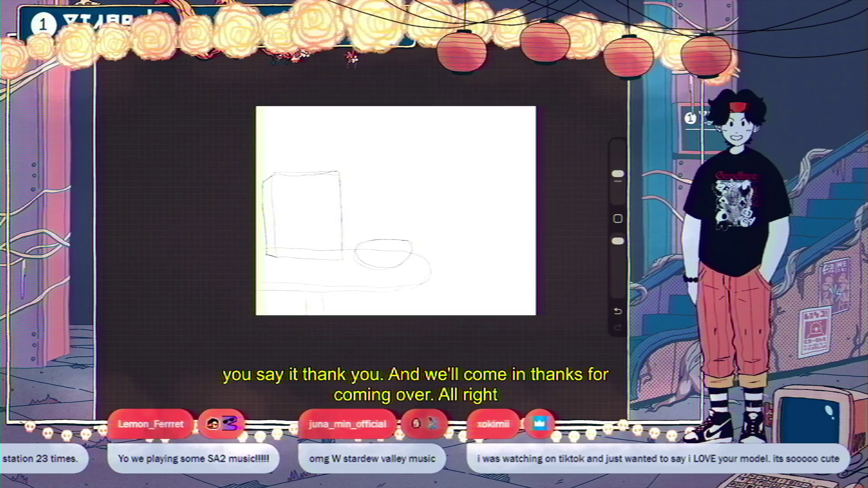
{"action": "key", "text": "v"}
{"action": "left_click_drag", "start_coordinate": [350, 235], "coordinate": [349, 223]}
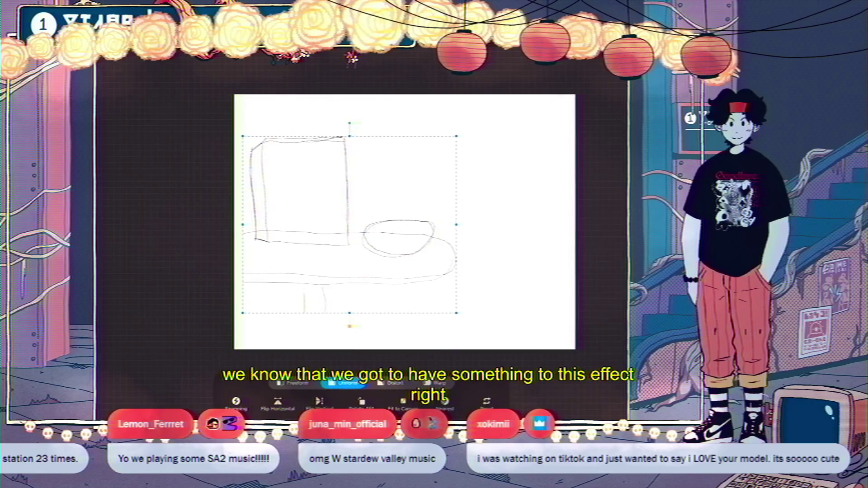
{"action": "key", "text": "v"}
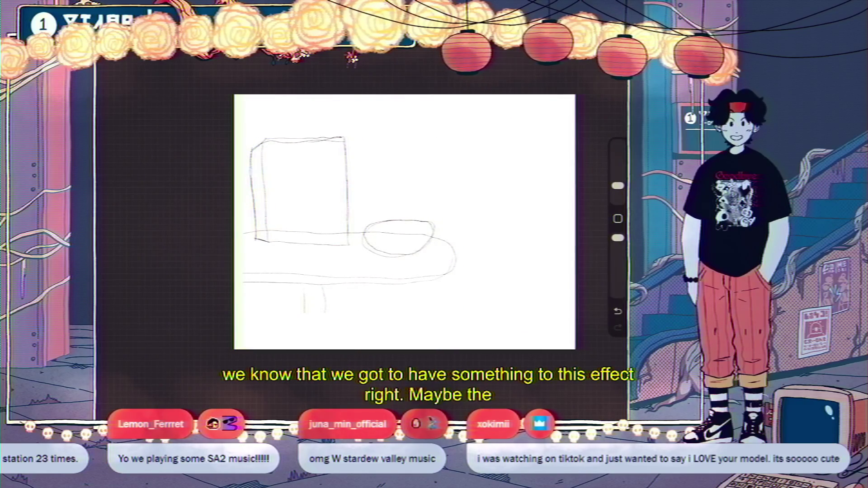
Step: Freehand-select the tabletop lines and drag them down away from the box
{"action": "key", "text": "s"}
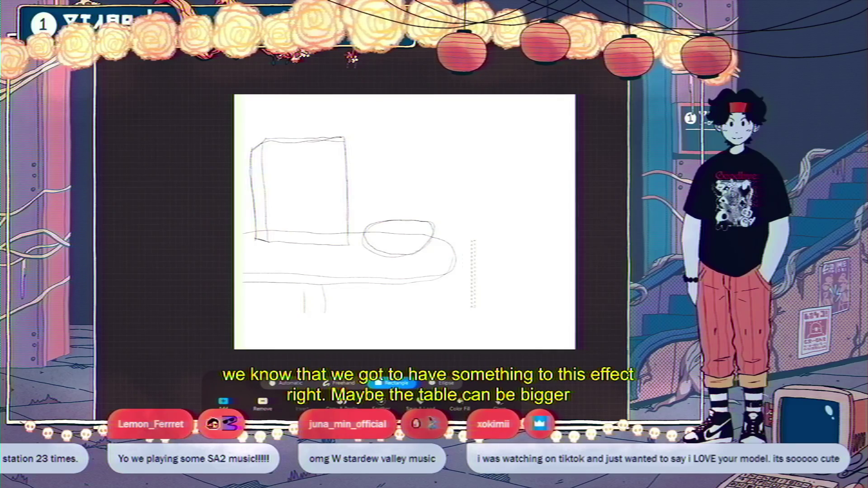
{"action": "left_click", "coordinate": [338, 383]}
{"action": "mouse_move", "coordinate": [451, 315]}
{"action": "left_mouse_down"}
{"action": "mouse_move", "coordinate": [447, 222]}
{"action": "mouse_move", "coordinate": [365, 338]}
{"action": "left_mouse_up"}
{"action": "key", "text": "v"}
{"action": "left_click_drag", "start_coordinate": [350, 258], "coordinate": [350, 361]}
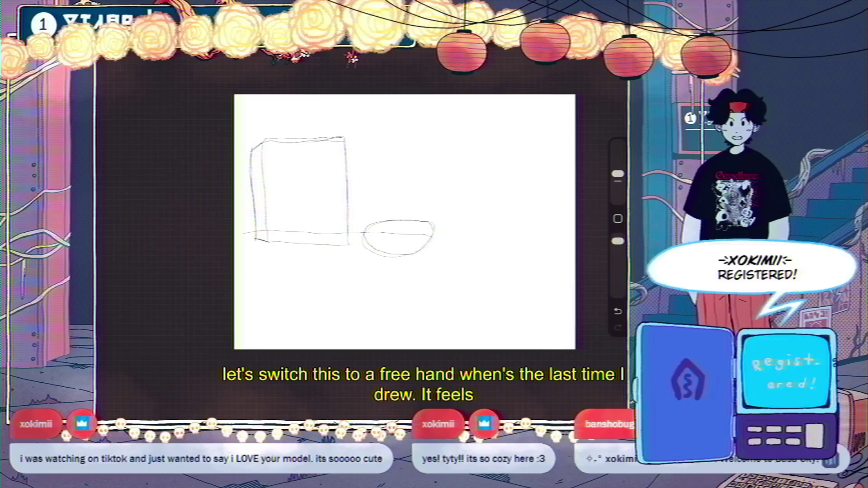
Step: Extend the tabletop curve to the right and nudge the box and bowl down slightly
{"action": "mouse_move", "coordinate": [432, 238]}
{"action": "left_mouse_down"}
{"action": "mouse_move", "coordinate": [479, 267]}
{"action": "mouse_move", "coordinate": [235, 301]}
{"action": "left_mouse_up"}
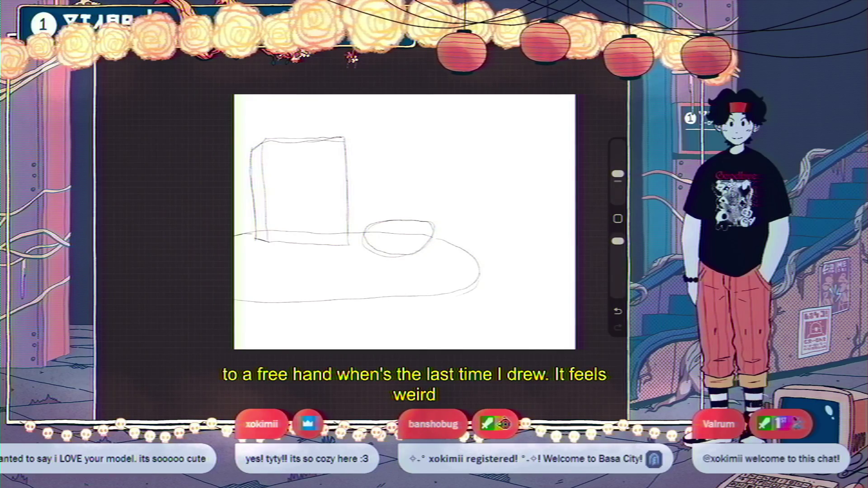
{"action": "key", "text": "s"}
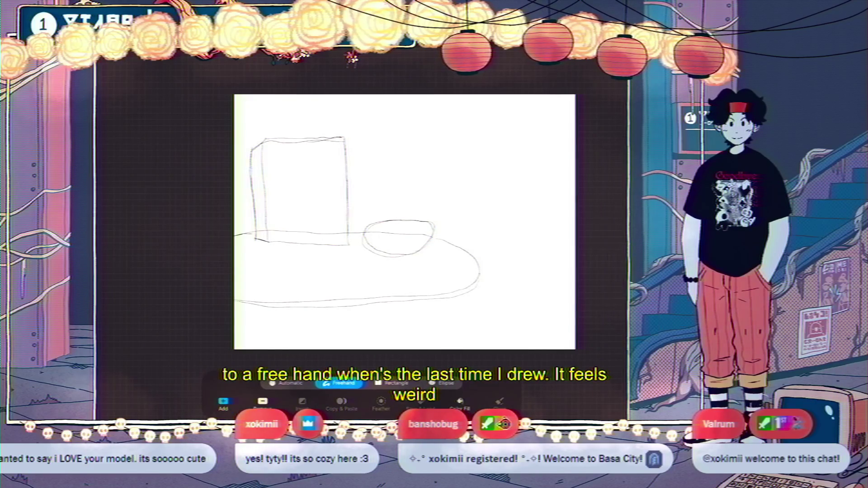
{"action": "left_click_drag", "start_coordinate": [372, 167], "coordinate": [410, 265]}
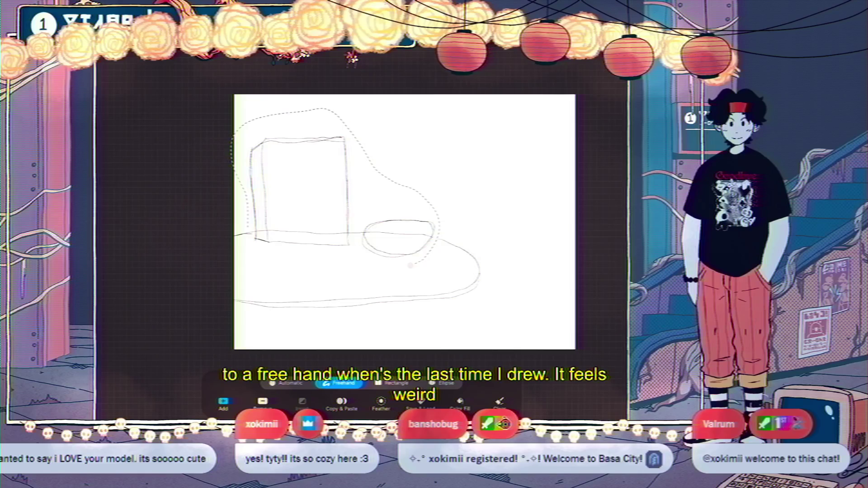
{"action": "left_click_drag", "start_coordinate": [307, 194], "coordinate": [306, 214]}
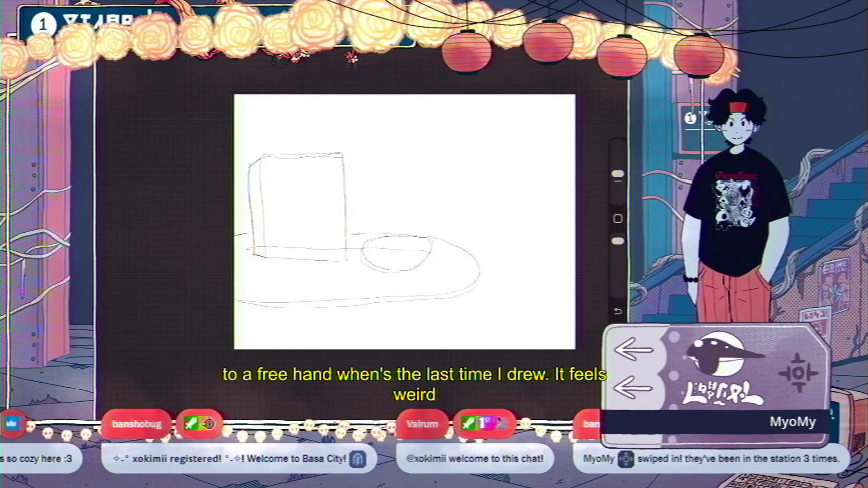
Step: Lasso the stray lines under the box and move them down to the left
{"action": "key", "text": "s"}
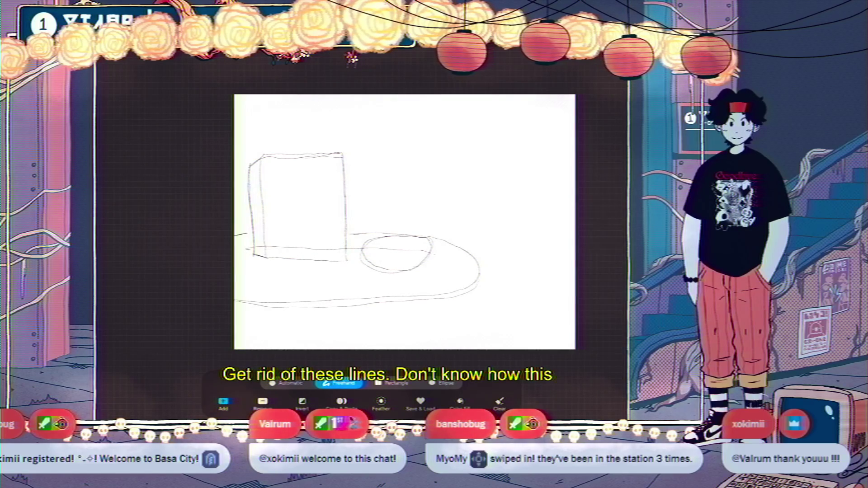
{"action": "left_click_drag", "start_coordinate": [246, 247], "coordinate": [348, 260]}
{"action": "left_click_drag", "start_coordinate": [294, 253], "coordinate": [154, 290]}
{"action": "key", "text": "Return"}
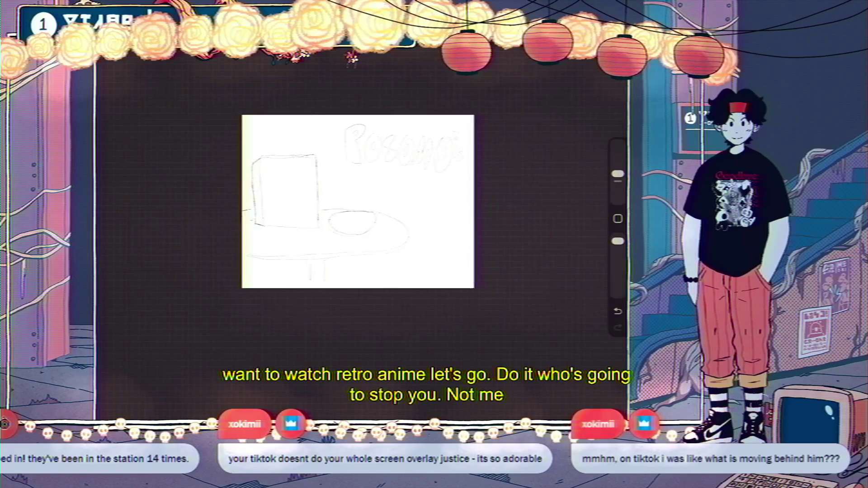
Step: Lower the sketch Layer 118's opacity to 25%, briefly checking the reference layer
{"action": "key", "text": "l"}
{"action": "left_click", "coordinate": [573, 176]}
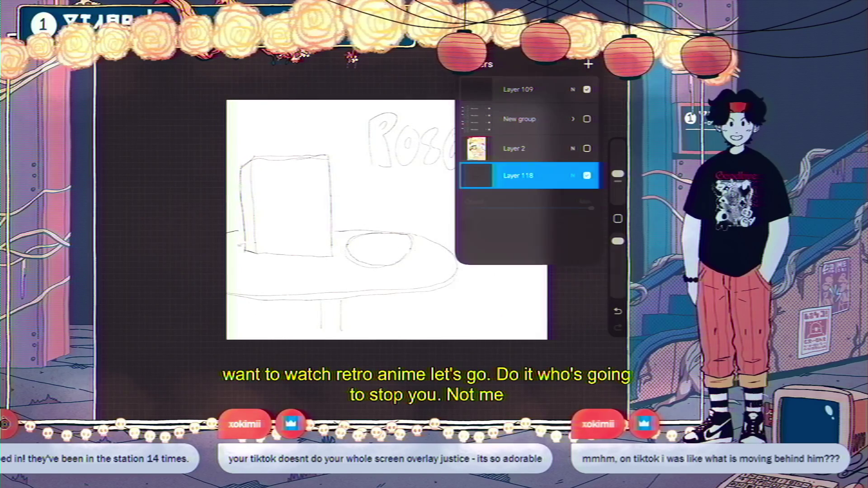
{"action": "left_click_drag", "start_coordinate": [592, 208], "coordinate": [497, 208]}
{"action": "left_click", "coordinate": [572, 175]}
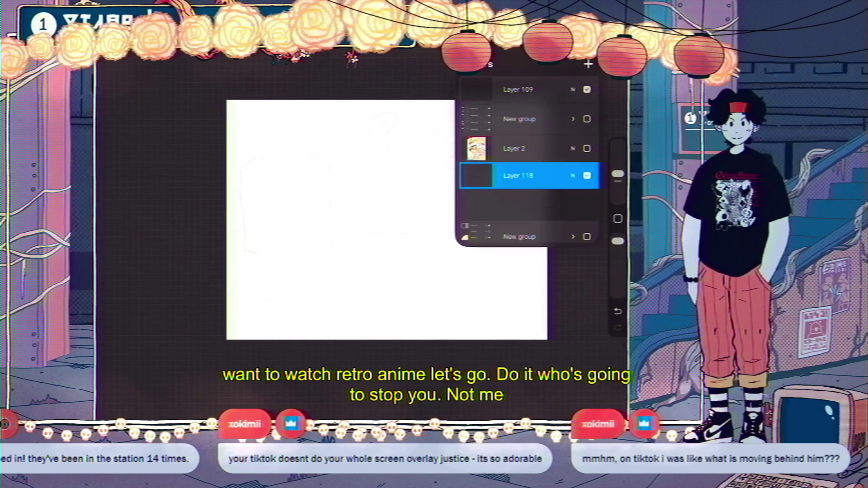
{"action": "left_click", "coordinate": [586, 148]}
{"action": "left_click", "coordinate": [587, 148]}
{"action": "key", "text": "l"}
Step: Choose the WX sharpie pen mimic brush from the recent brushes
{"action": "key", "text": "b"}
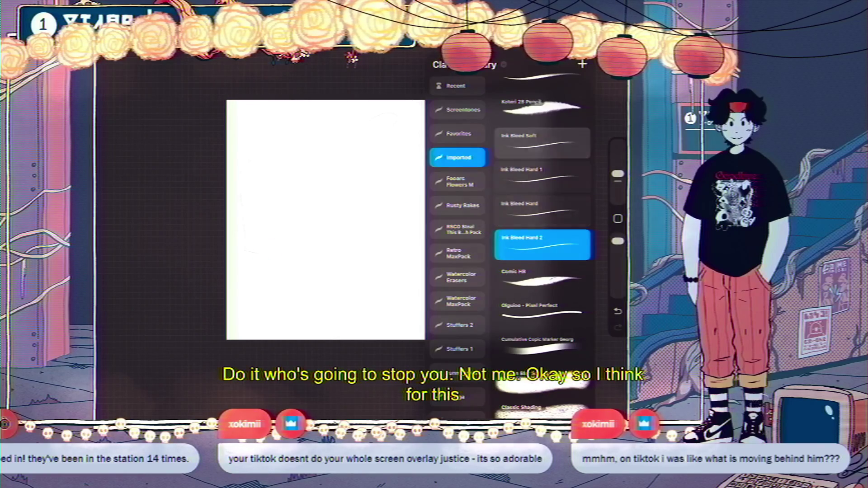
{"action": "left_click", "coordinate": [457, 85]}
{"action": "left_click", "coordinate": [542, 126]}
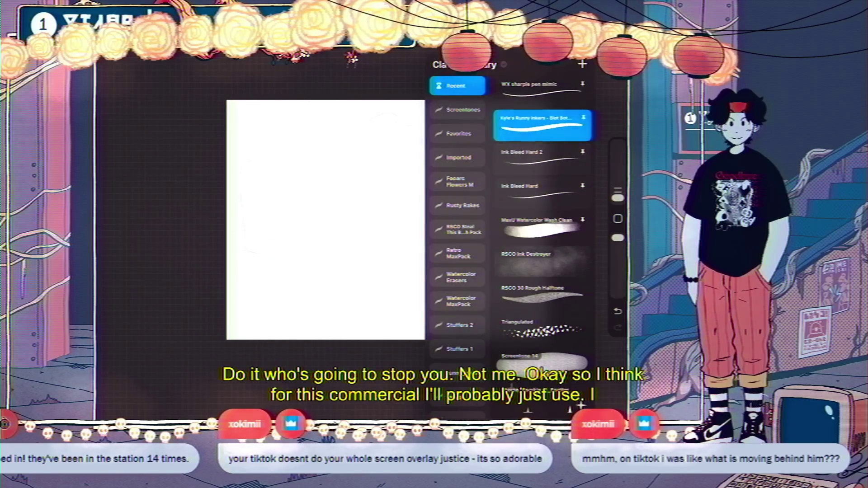
{"action": "left_click", "coordinate": [541, 90]}
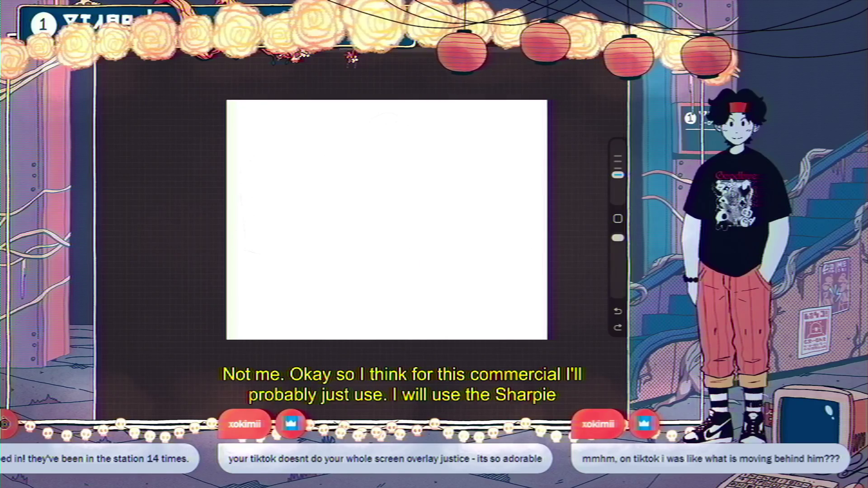
Step: Make Layer 109 the inking layer, undoing a test stroke along the box top
{"action": "key", "text": "l"}
{"action": "left_click", "coordinate": [518, 89]}
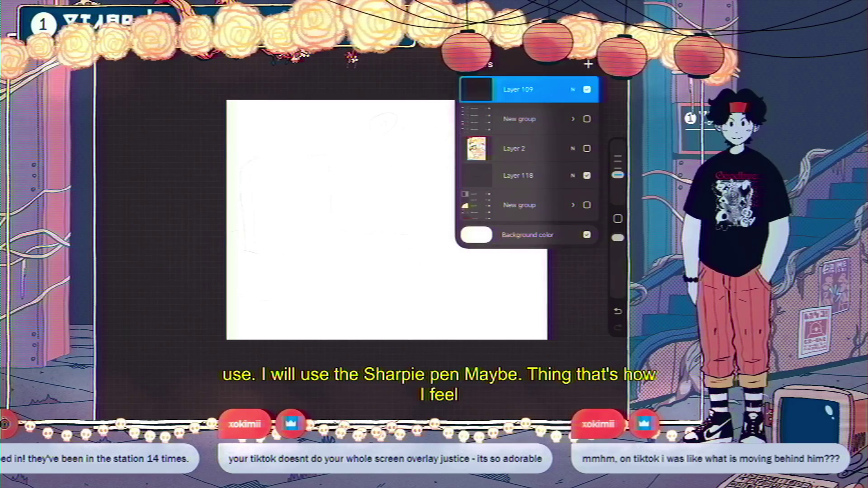
{"action": "key", "text": "l"}
{"action": "scroll", "coordinate": [387, 220], "scroll_direction": "up", "scroll_amount": 3}
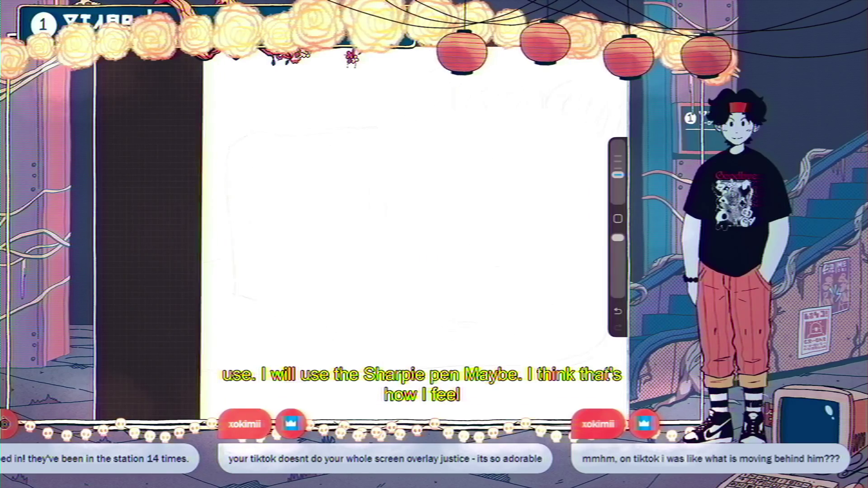
{"action": "mouse_move", "coordinate": [260, 130]}
{"action": "left_mouse_down"}
{"action": "mouse_move", "coordinate": [386, 127]}
{"action": "mouse_move", "coordinate": [388, 161]}
{"action": "left_mouse_up"}
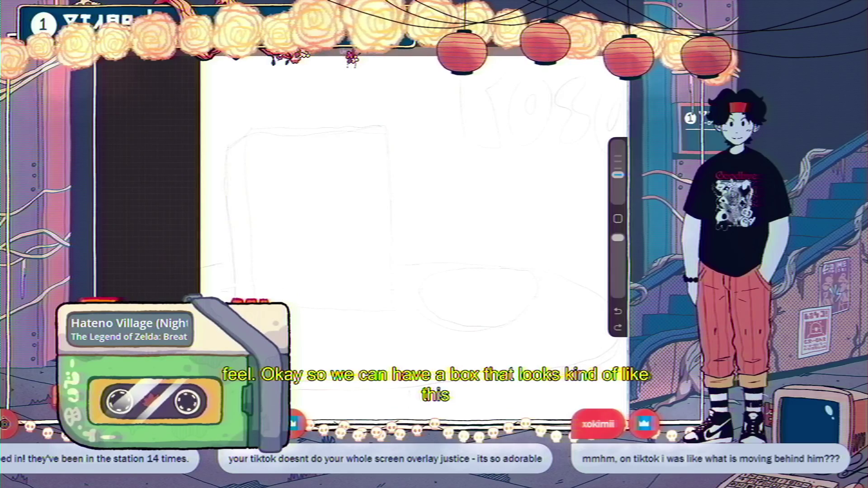
{"action": "key", "text": "ctrl+z"}
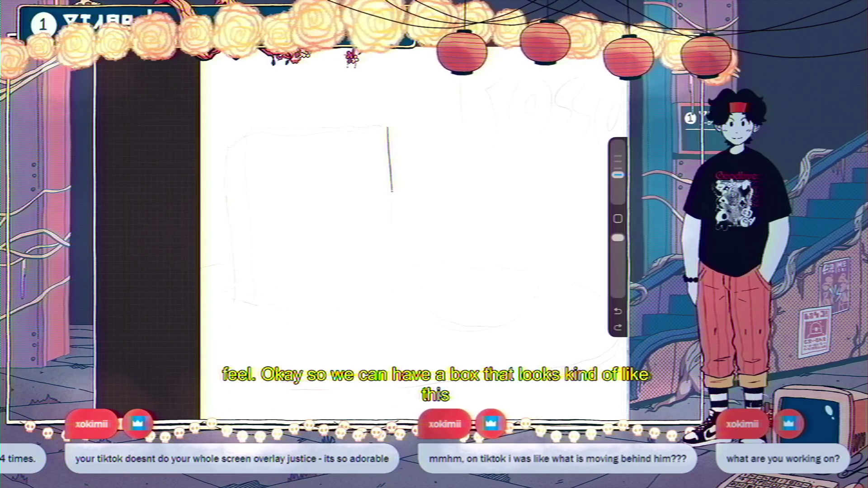
{"action": "key", "text": "ctrl+z"}
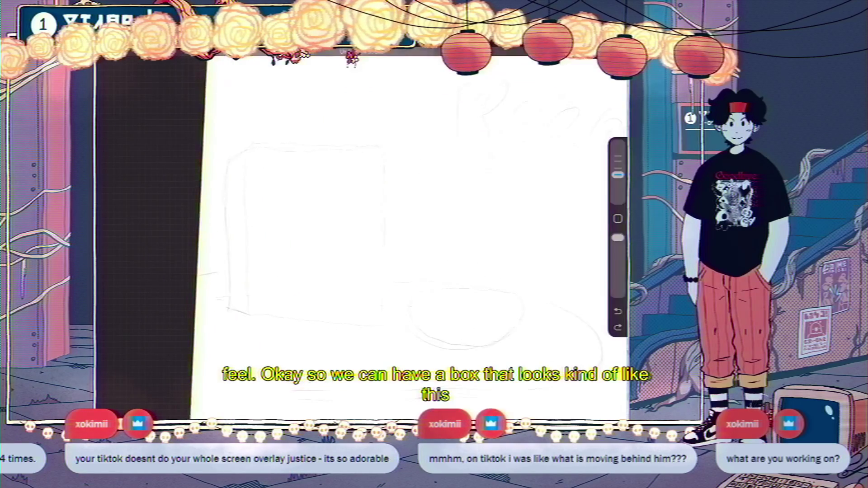
{"action": "key", "text": "l"}
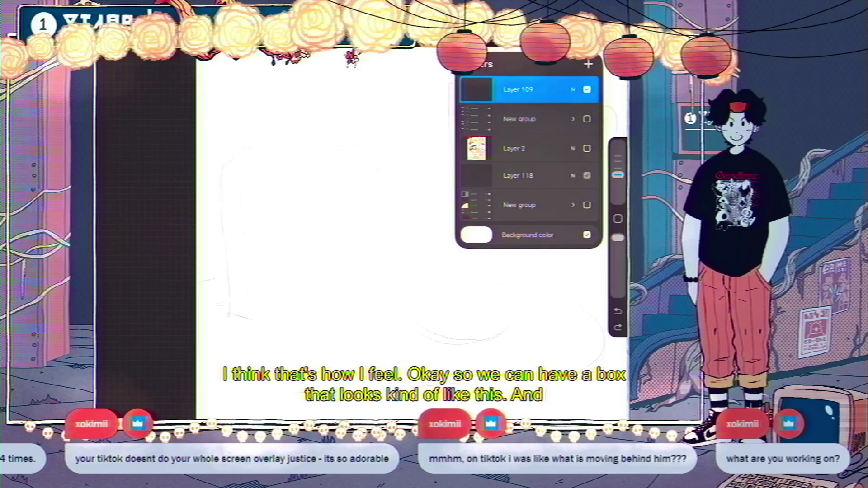
{"action": "key", "text": "l"}
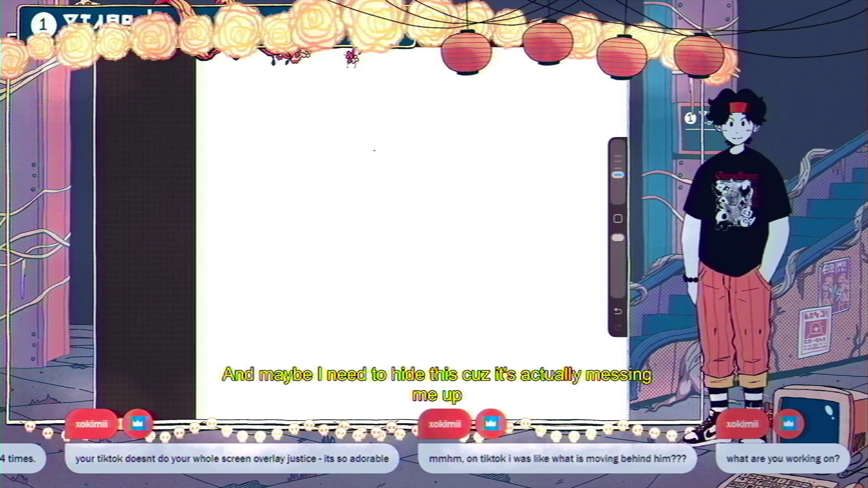
{"action": "key", "text": "l"}
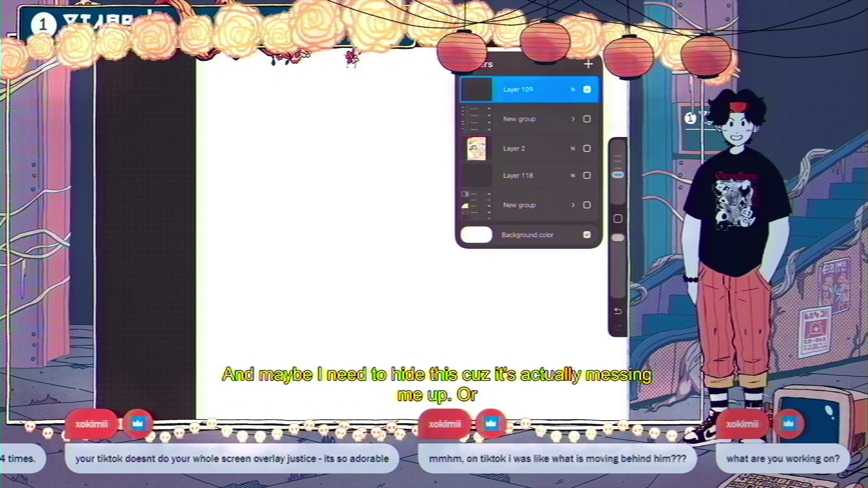
{"action": "key", "text": "l"}
{"action": "key", "text": "ctrl+comma"}
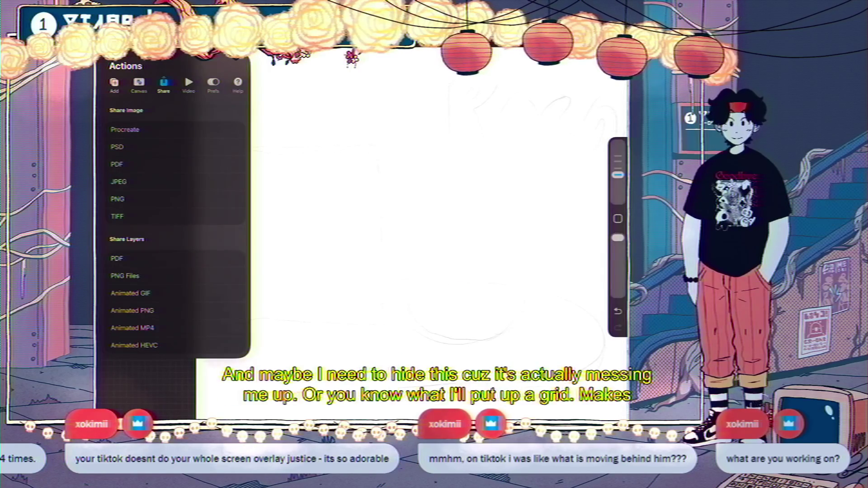
Step: Enable the Drawing Guide with a smaller grid at 6% opacity, then restart inking at the box corner
{"action": "left_click", "coordinate": [139, 84]}
{"action": "left_click", "coordinate": [232, 172]}
{"action": "left_click", "coordinate": [139, 189]}
{"action": "left_click_drag", "start_coordinate": [404, 406], "coordinate": [390, 406]}
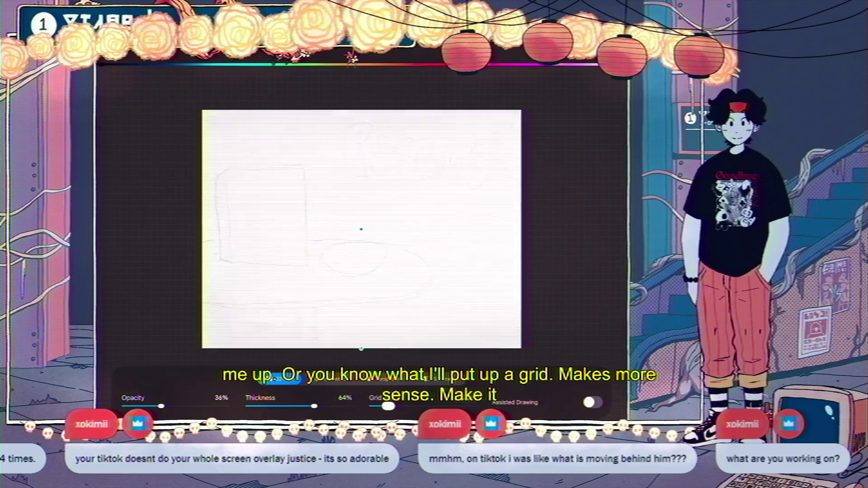
{"action": "left_click_drag", "start_coordinate": [161, 406], "coordinate": [129, 406]}
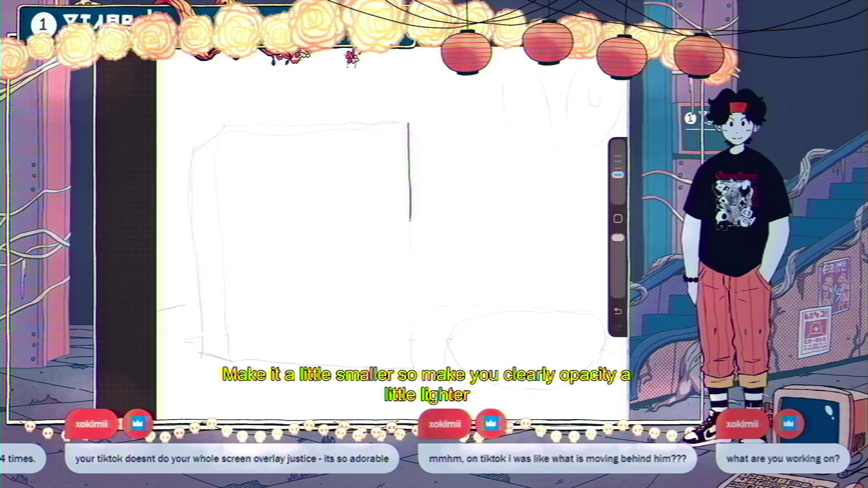
{"action": "key", "text": "ctrl+z"}
{"action": "left_click_drag", "start_coordinate": [408, 122], "coordinate": [408, 132]}
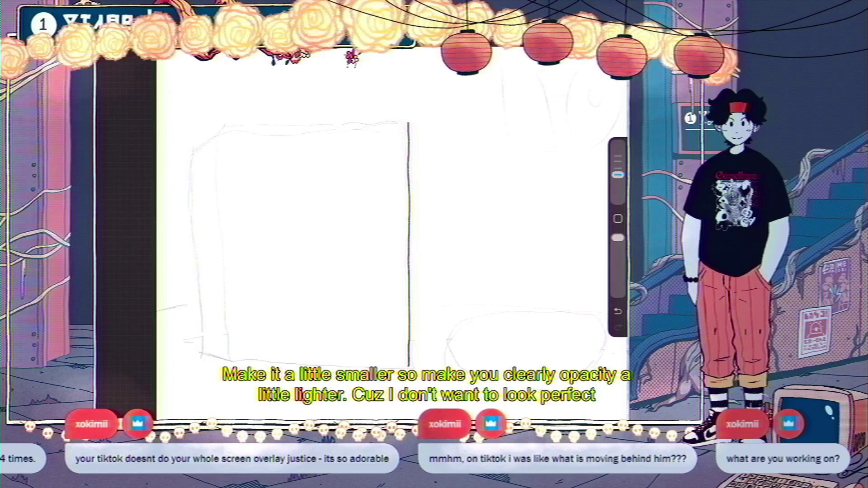
Step: With a smaller sharpie, ink the box's top edge and its right edge down from the corner
{"action": "left_click_drag", "start_coordinate": [355, 52], "coordinate": [443, 210]}
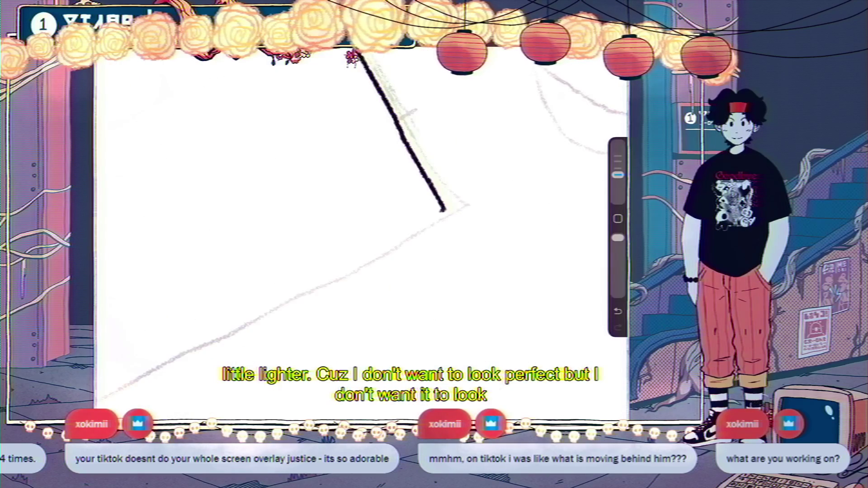
{"action": "left_click_drag", "start_coordinate": [618, 174], "coordinate": [618, 186]}
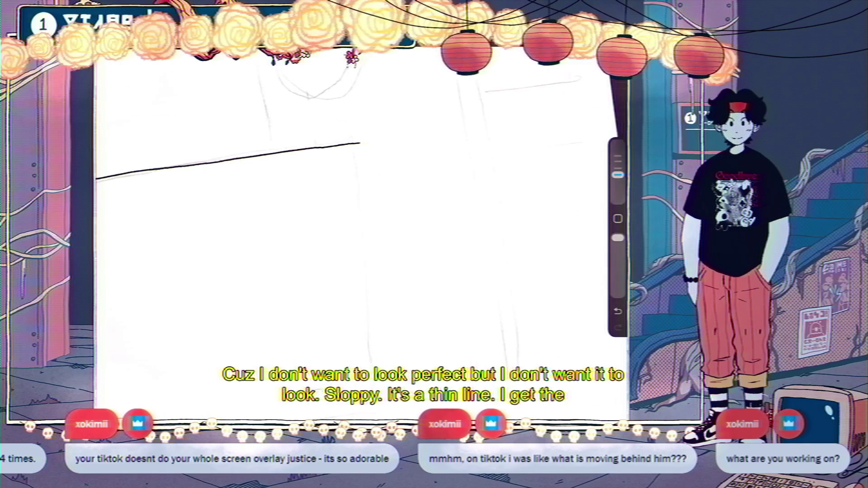
{"action": "left_click_drag", "start_coordinate": [374, 111], "coordinate": [374, 135]}
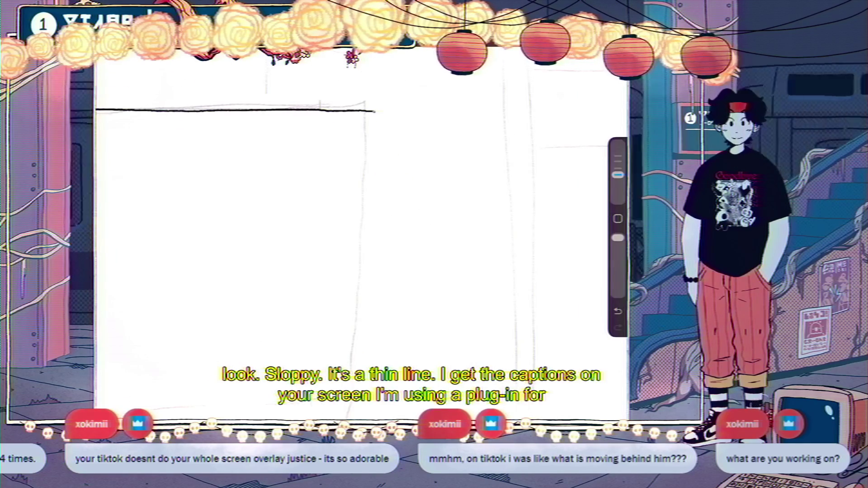
{"action": "key", "text": "ctrl+z"}
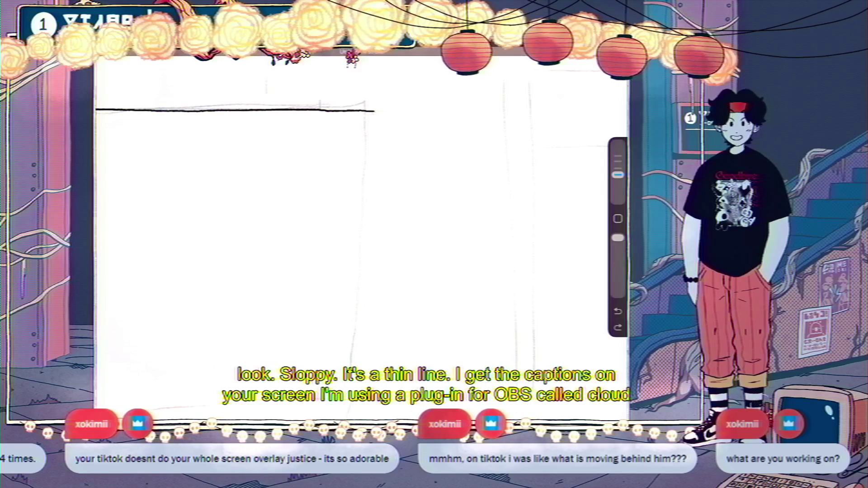
{"action": "left_click_drag", "start_coordinate": [374, 111], "coordinate": [376, 357]}
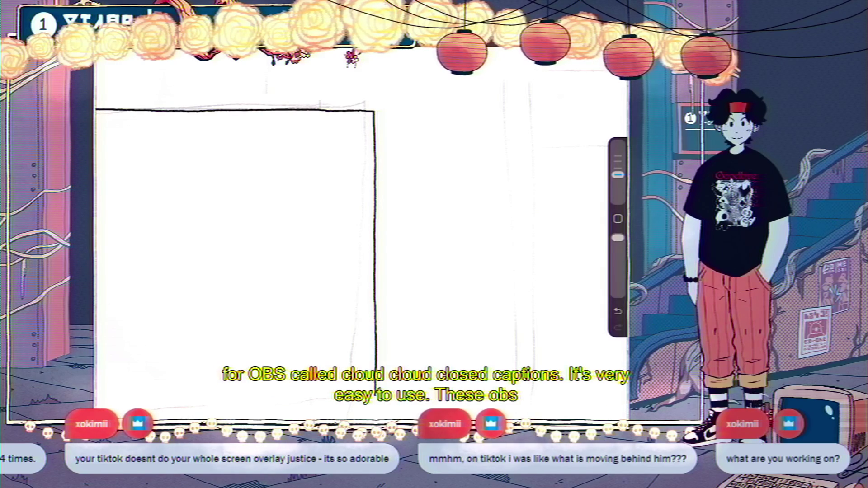
{"action": "left_click_drag", "start_coordinate": [316, 226], "coordinate": [406, 203]}
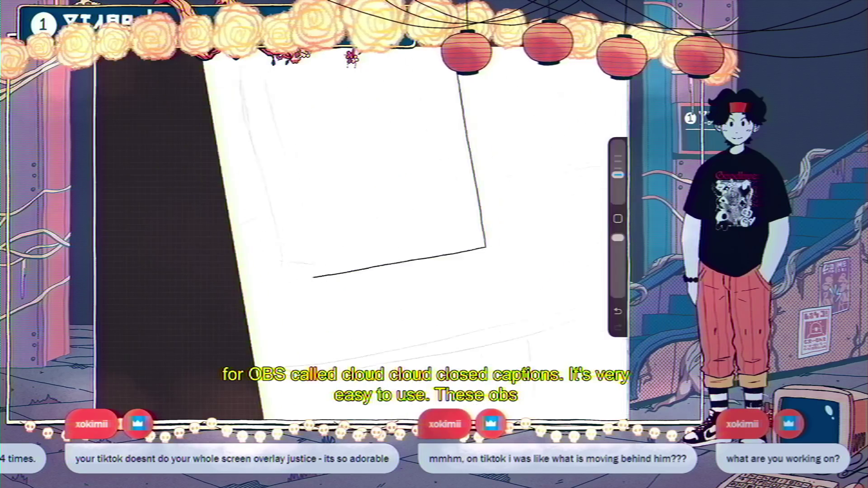
Step: Ink the box's side down and an edge across to the left, thinning the brush for finer lines
{"action": "scroll", "coordinate": [407, 203], "scroll_direction": "up", "scroll_amount": 2}
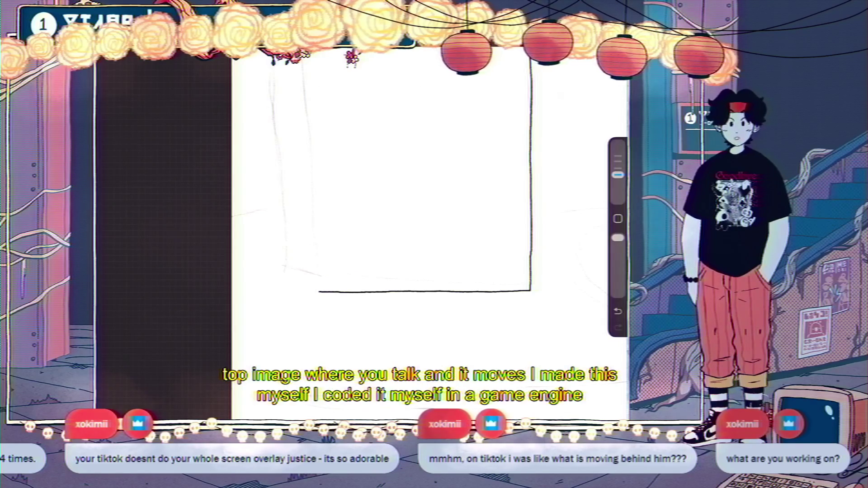
{"action": "scroll", "coordinate": [429, 235], "scroll_direction": "down", "scroll_amount": 3}
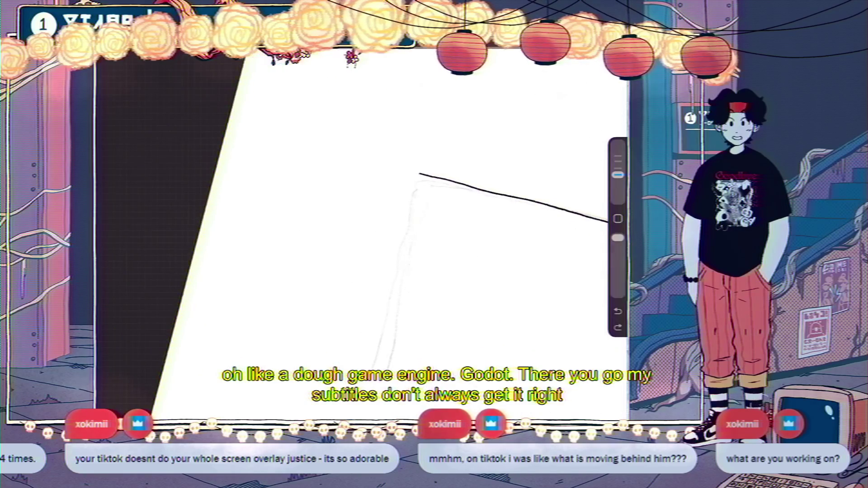
{"action": "left_click_drag", "start_coordinate": [418, 182], "coordinate": [408, 223]}
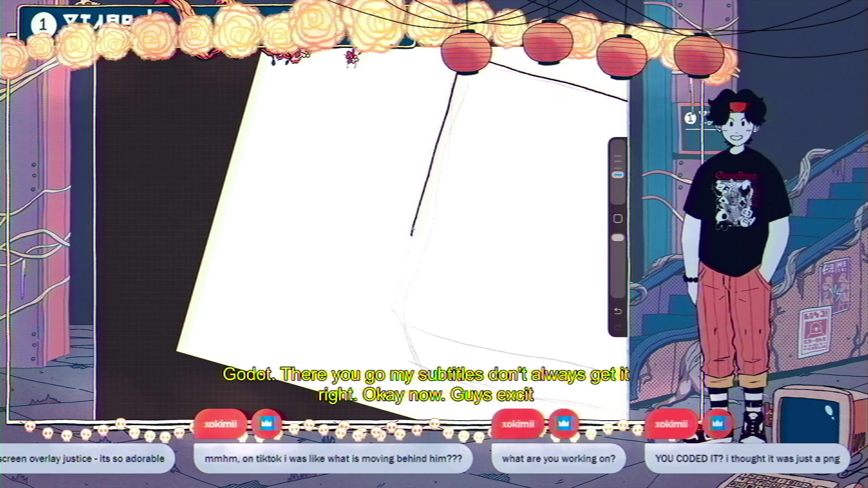
{"action": "left_click_drag", "start_coordinate": [411, 236], "coordinate": [392, 299]}
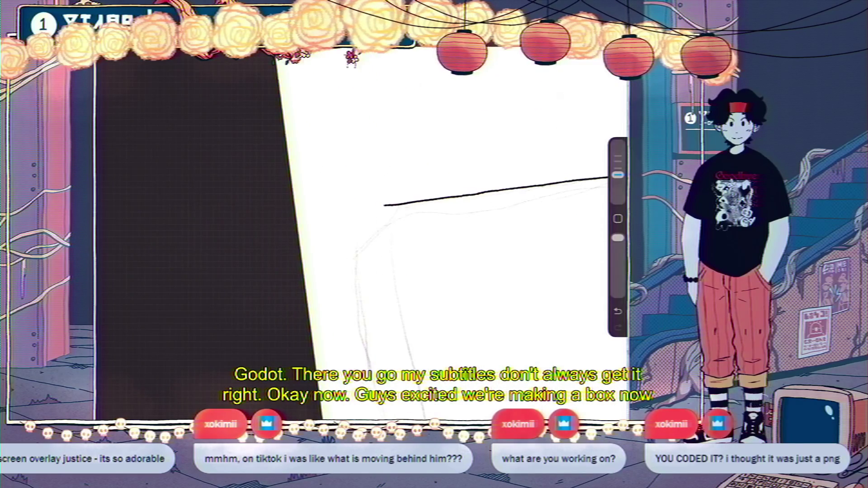
{"action": "left_click_drag", "start_coordinate": [457, 188], "coordinate": [350, 204]}
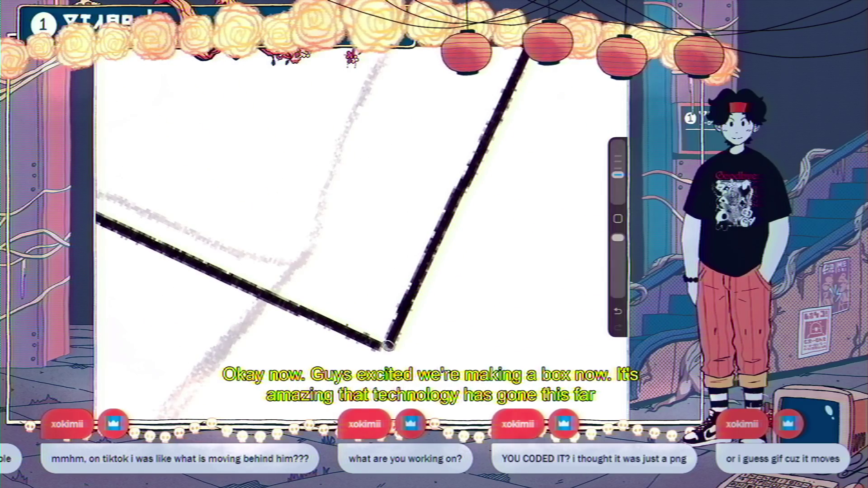
{"action": "scroll", "coordinate": [362, 235], "scroll_direction": "down", "scroll_amount": 5}
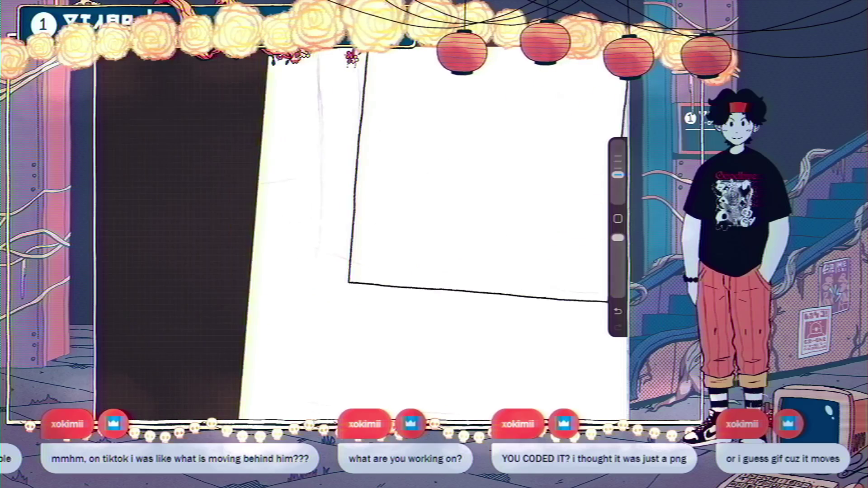
{"action": "scroll", "coordinate": [465, 244], "scroll_direction": "up", "scroll_amount": 3}
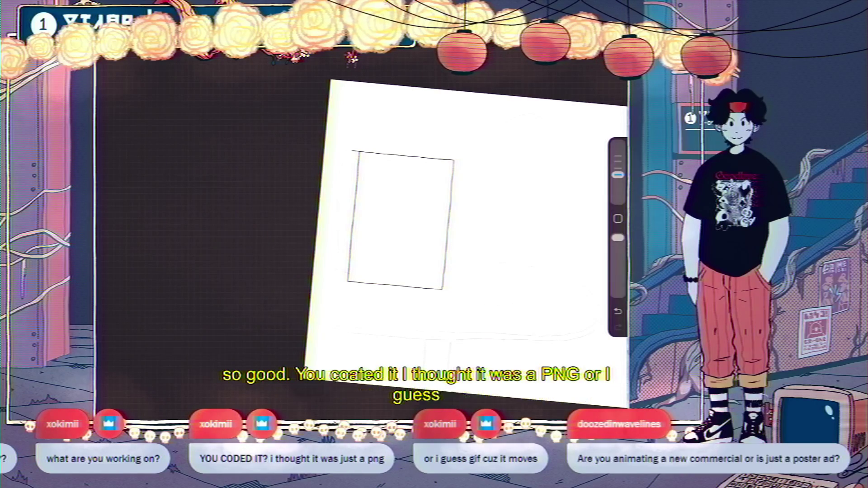
{"action": "scroll", "coordinate": [429, 239], "scroll_direction": "up", "scroll_amount": 3}
{"action": "left_click_drag", "start_coordinate": [618, 174], "coordinate": [617, 186]}
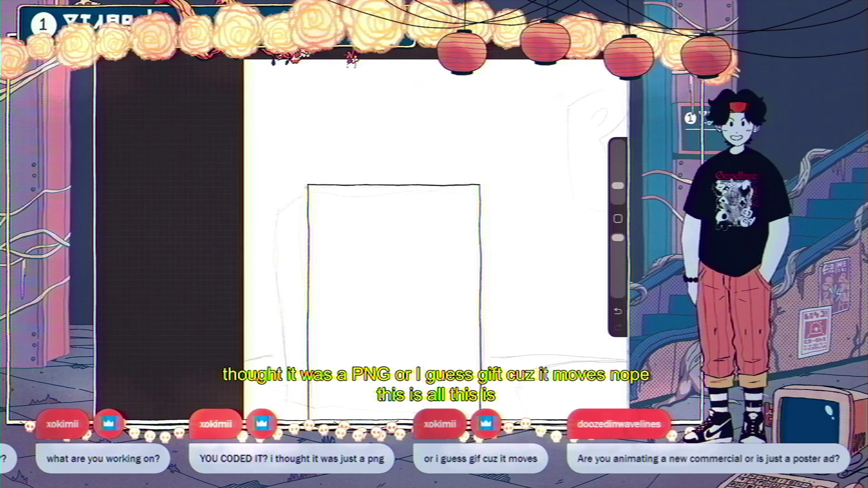
{"action": "scroll", "coordinate": [419, 150], "scroll_direction": "up", "scroll_amount": 3}
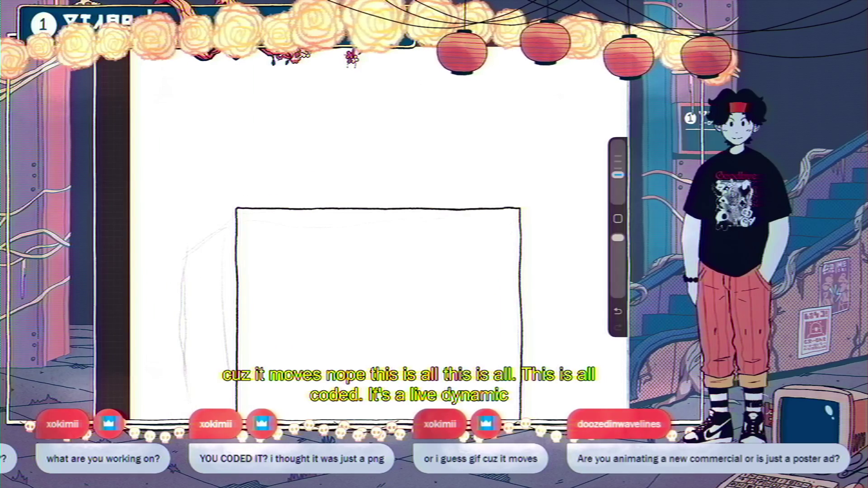
{"action": "scroll", "coordinate": [418, 235], "scroll_direction": "up", "scroll_amount": 2}
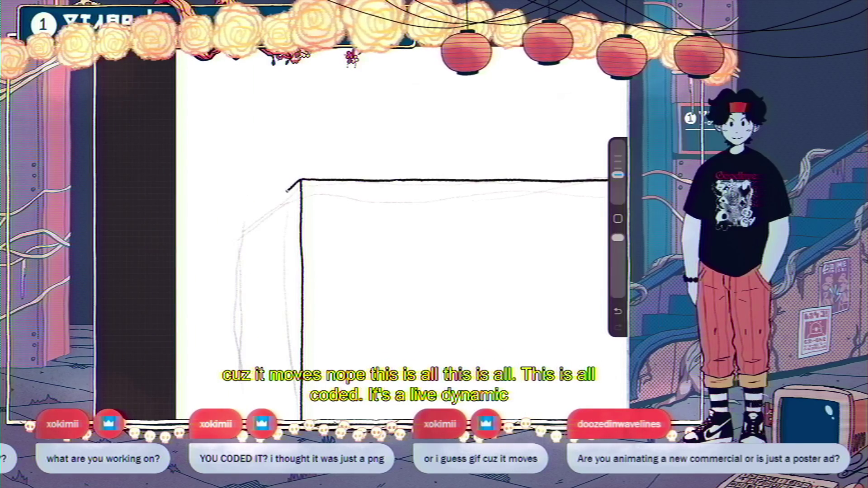
{"action": "scroll", "coordinate": [402, 233], "scroll_direction": "down", "scroll_amount": 3}
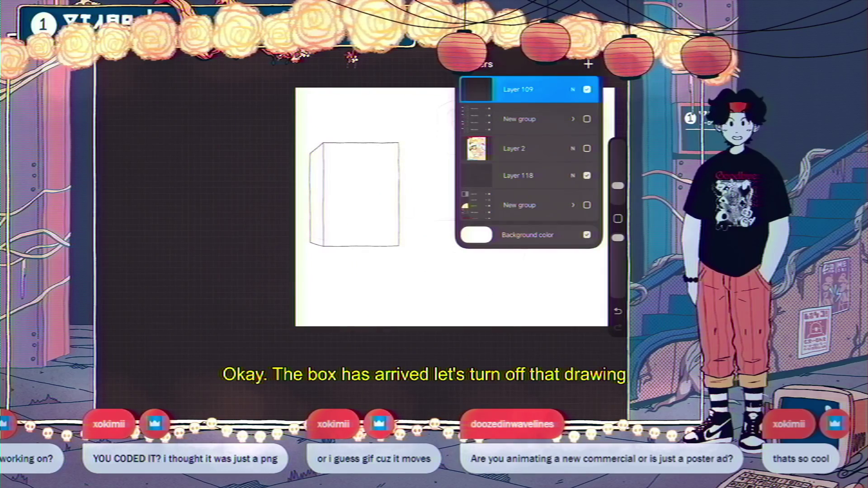
Step: Hide sketch Layer 118, then show and select the cereal-box artwork Layer 2
{"action": "left_click", "coordinate": [587, 175]}
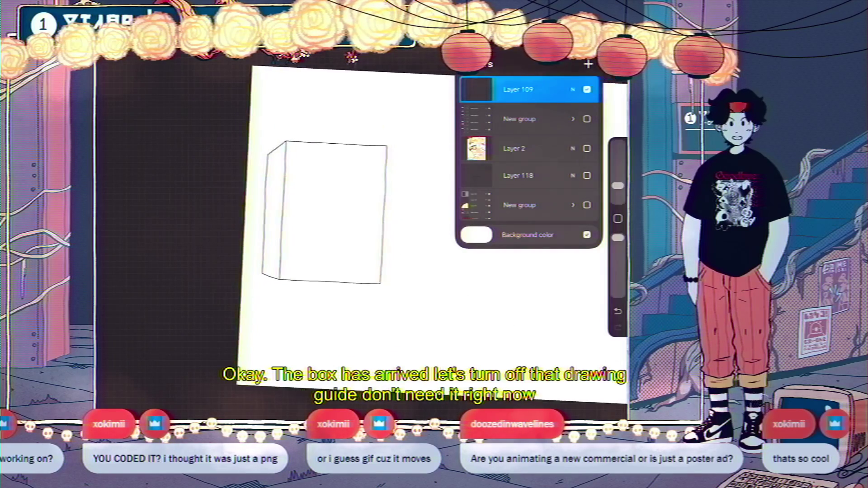
{"action": "left_click", "coordinate": [586, 149]}
{"action": "left_click", "coordinate": [515, 148]}
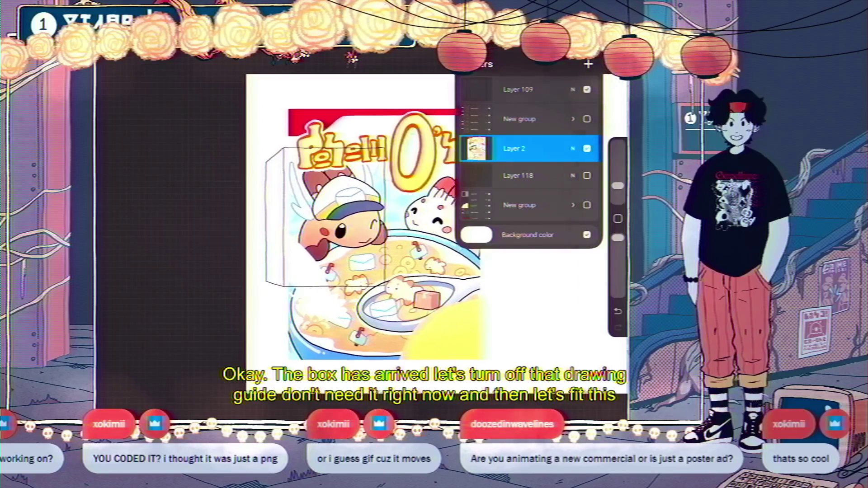
Step: Distort the cover artwork so its corners sit on the inked box's front face
{"action": "key", "text": "v"}
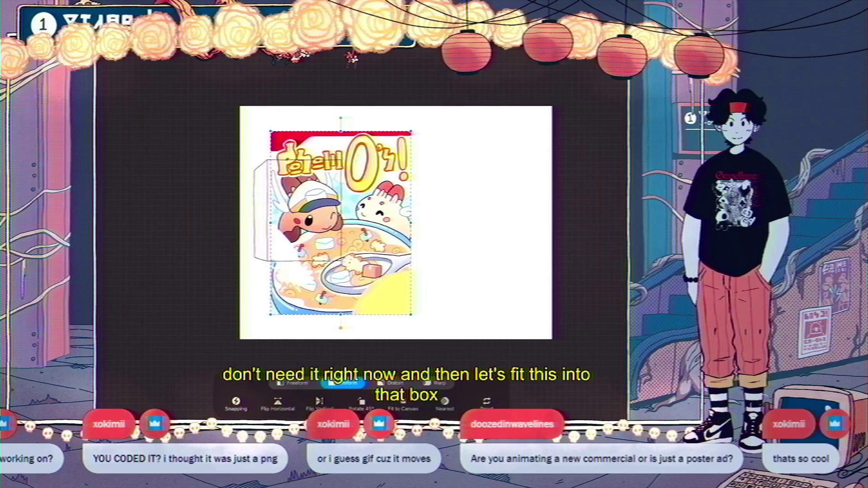
{"action": "left_click_drag", "start_coordinate": [340, 223], "coordinate": [338, 250]}
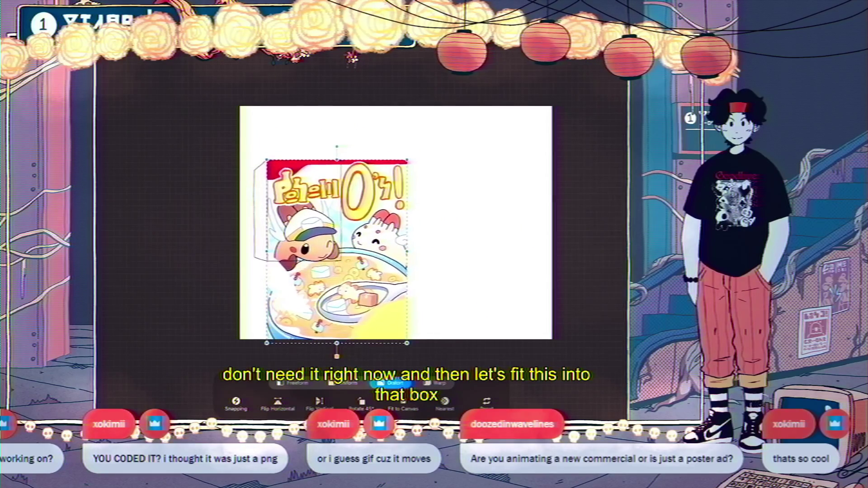
{"action": "left_click_drag", "start_coordinate": [408, 249], "coordinate": [341, 237]}
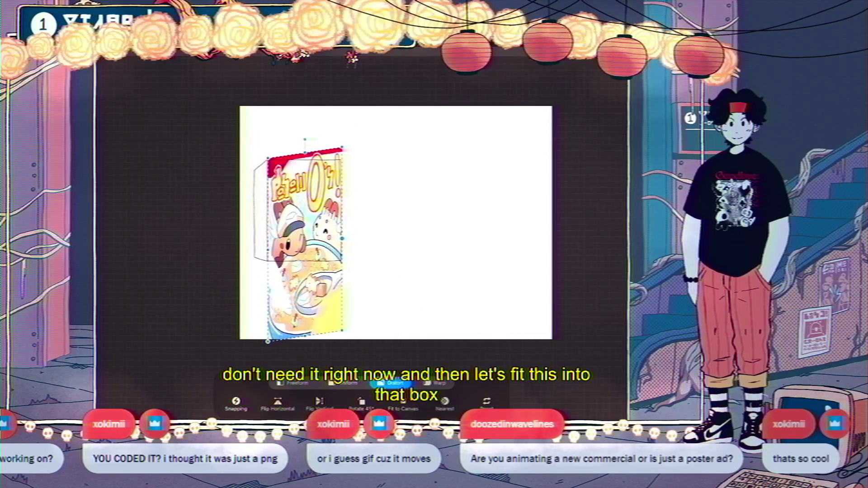
{"action": "scroll", "coordinate": [343, 149], "scroll_direction": "up", "scroll_amount": 10}
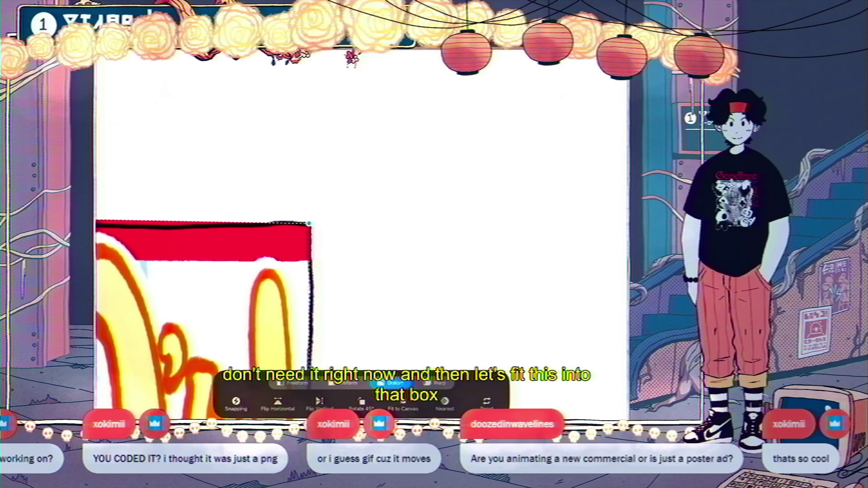
{"action": "scroll", "coordinate": [276, 303], "scroll_direction": "down", "scroll_amount": 5}
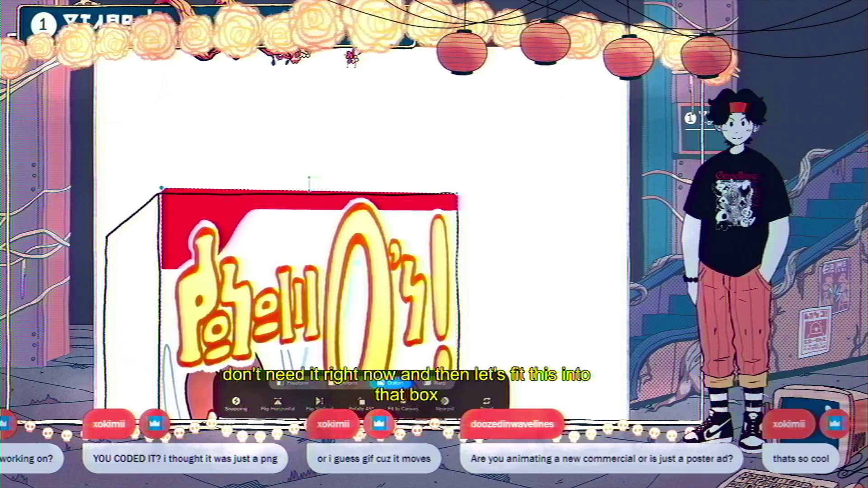
{"action": "left_click_drag", "start_coordinate": [161, 187], "coordinate": [159, 193]}
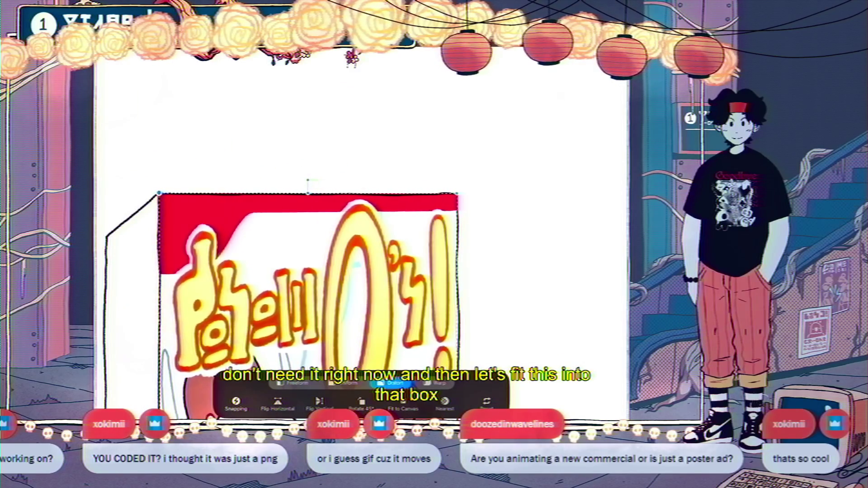
{"action": "scroll", "coordinate": [343, 226], "scroll_direction": "down", "scroll_amount": 3}
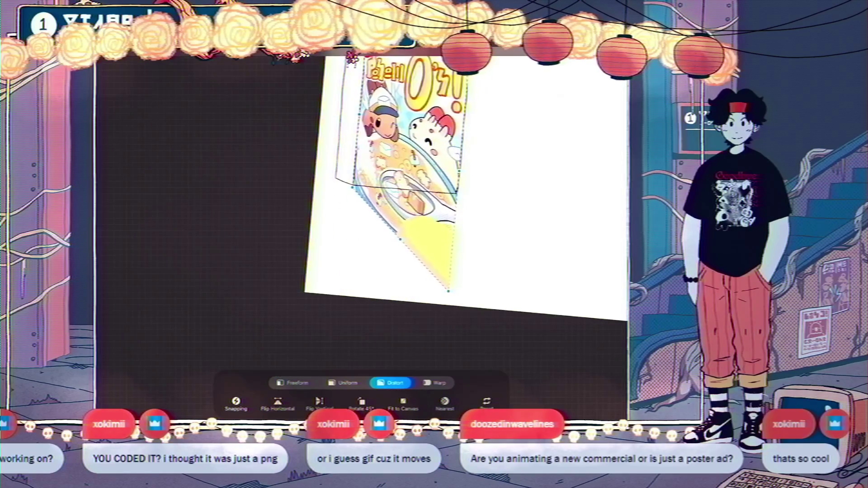
{"action": "scroll", "coordinate": [461, 215], "scroll_direction": "up", "scroll_amount": 5}
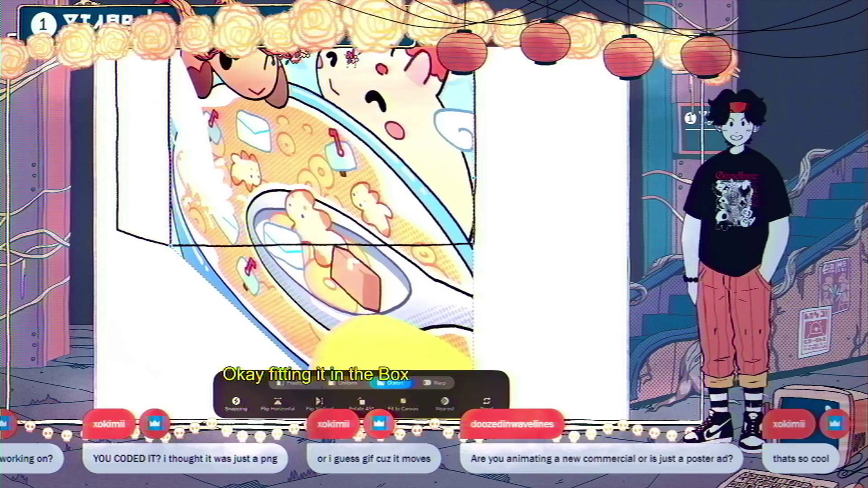
{"action": "scroll", "coordinate": [291, 226], "scroll_direction": "down", "scroll_amount": 5}
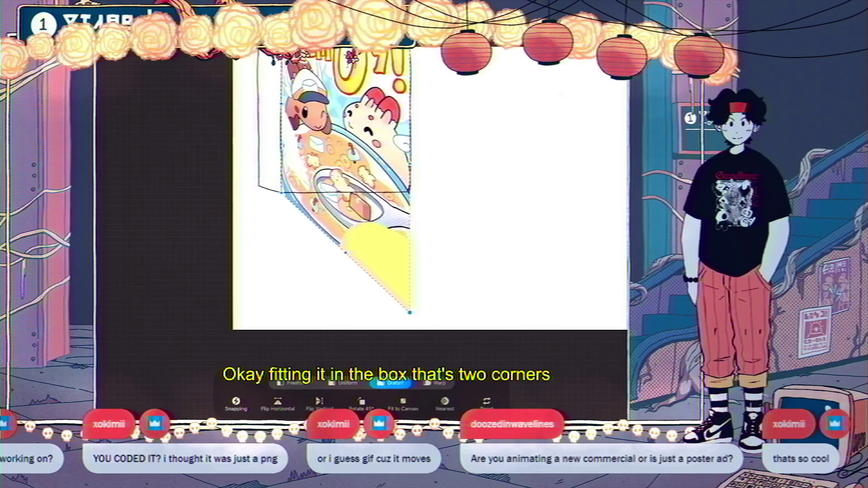
{"action": "scroll", "coordinate": [316, 203], "scroll_direction": "up", "scroll_amount": 5}
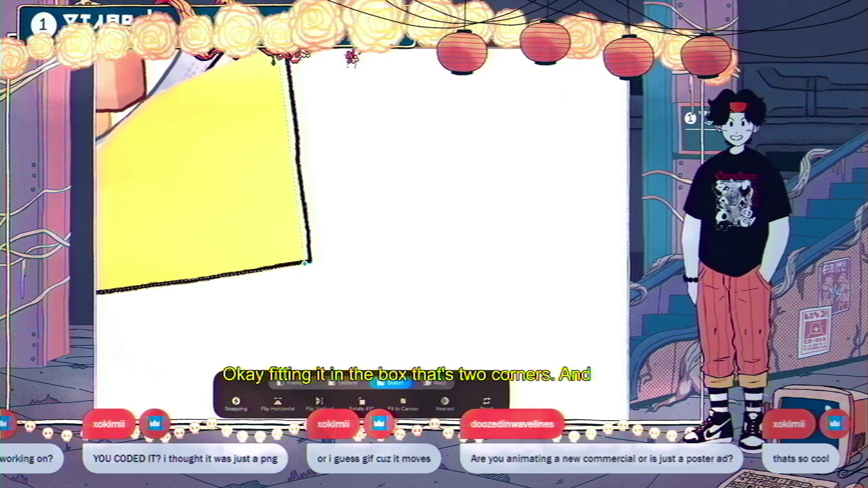
{"action": "scroll", "coordinate": [298, 180], "scroll_direction": "down", "scroll_amount": 5}
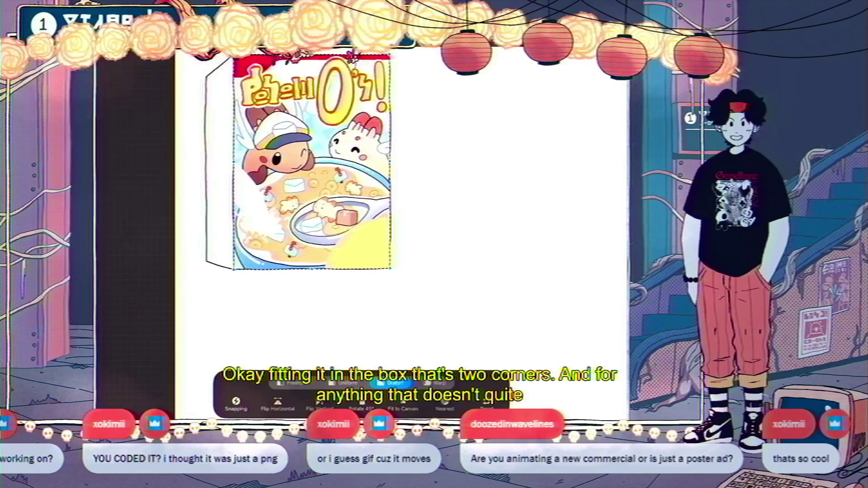
{"action": "scroll", "coordinate": [235, 181], "scroll_direction": "up", "scroll_amount": 5}
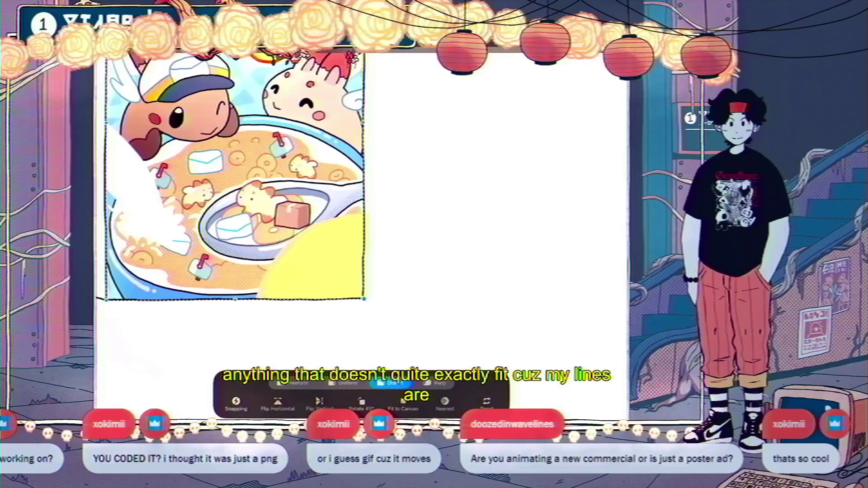
{"action": "scroll", "coordinate": [235, 181], "scroll_direction": "down", "scroll_amount": 5}
{"action": "scroll", "coordinate": [222, 135], "scroll_direction": "up", "scroll_amount": 3}
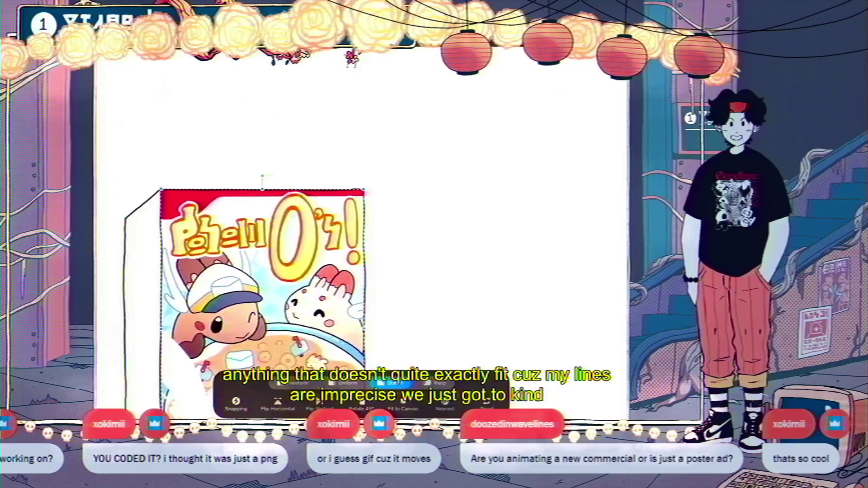
{"action": "scroll", "coordinate": [204, 248], "scroll_direction": "up", "scroll_amount": 3}
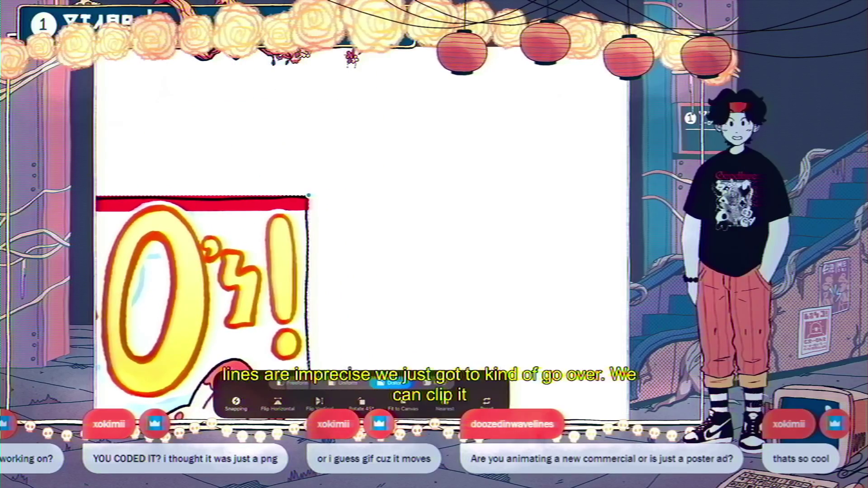
{"action": "scroll", "coordinate": [421, 167], "scroll_direction": "down", "scroll_amount": 3}
{"action": "scroll", "coordinate": [280, 271], "scroll_direction": "down", "scroll_amount": 3}
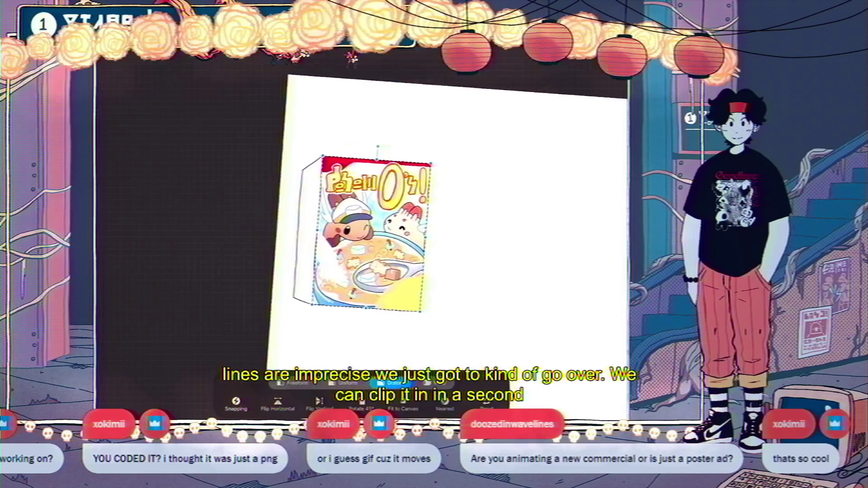
{"action": "scroll", "coordinate": [362, 225], "scroll_direction": "up", "scroll_amount": 3}
{"action": "scroll", "coordinate": [377, 226], "scroll_direction": "down", "scroll_amount": 2}
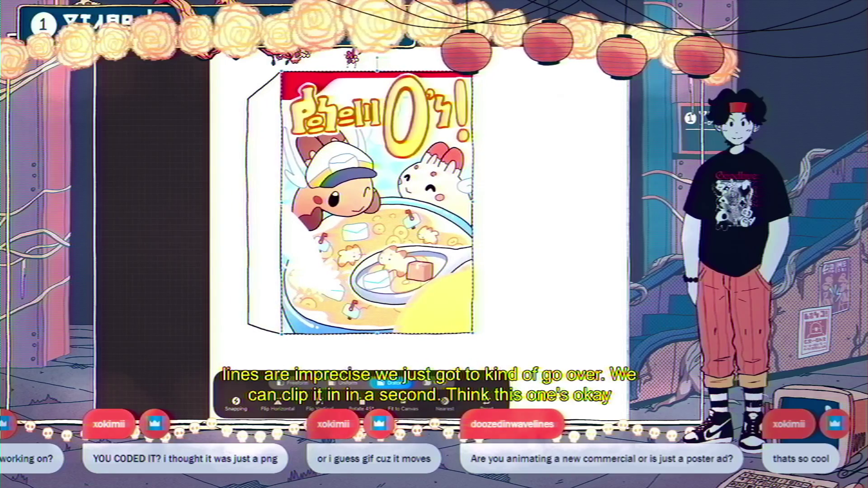
{"action": "left_click", "coordinate": [289, 55]}
Step: Set the box outline as a reference layer and drop pink into the box front below it
{"action": "left_click", "coordinate": [587, 53]}
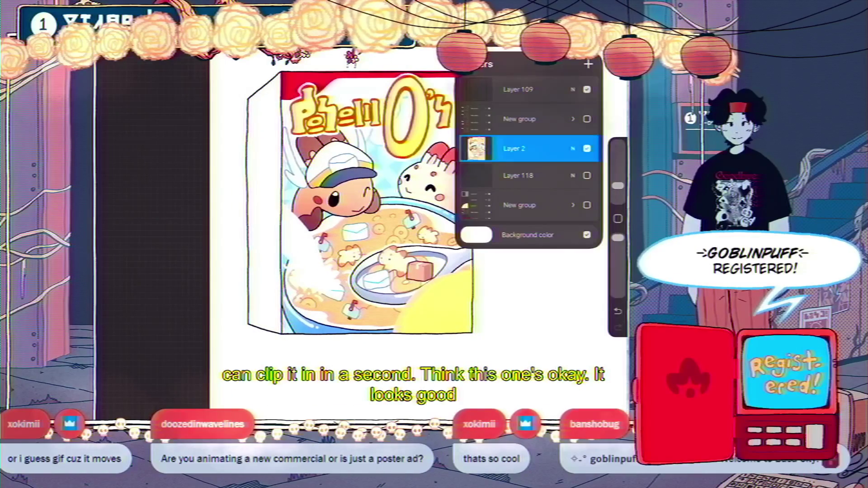
{"action": "left_click", "coordinate": [586, 148]}
{"action": "left_click", "coordinate": [520, 89]}
{"action": "left_click", "coordinate": [520, 89]}
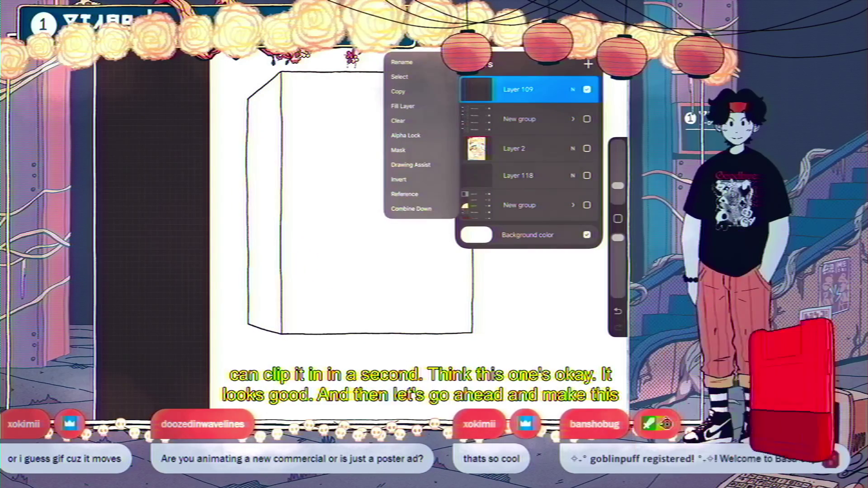
{"action": "left_click", "coordinate": [407, 187]}
{"action": "left_click", "coordinate": [519, 119]}
{"action": "left_click", "coordinate": [615, 54]}
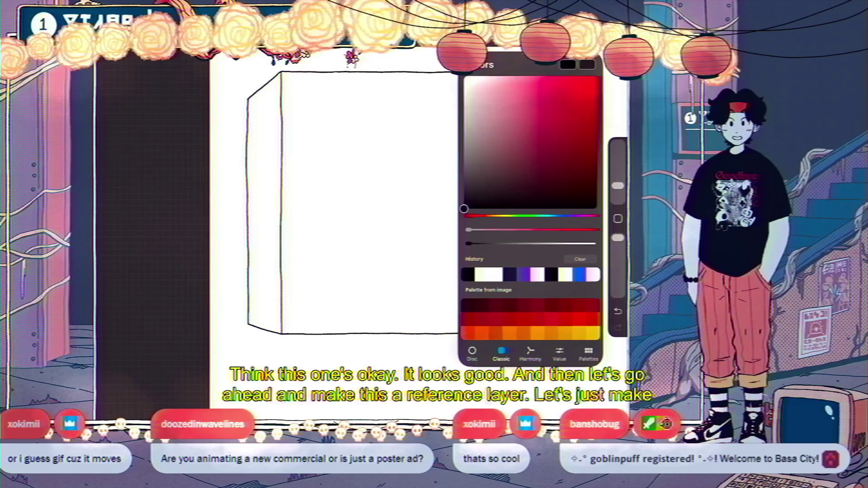
{"action": "left_click_drag", "start_coordinate": [586, 65], "coordinate": [362, 204]}
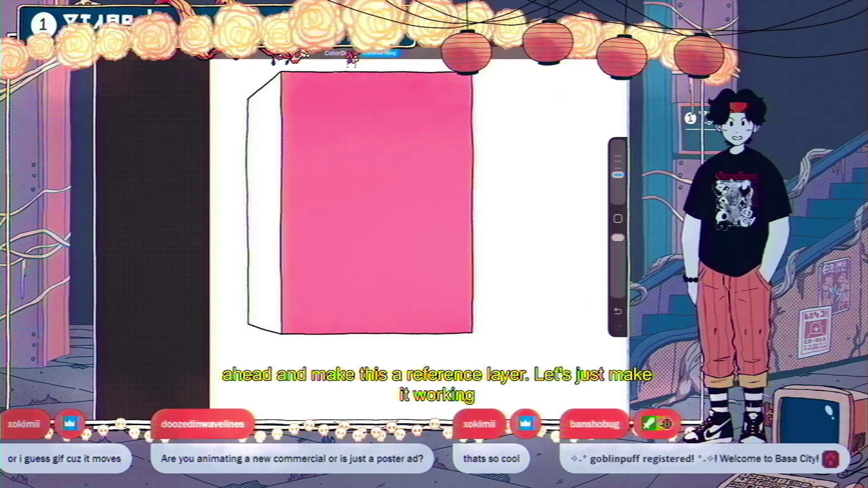
Step: Move the artwork above the pink fill, show it and clip it to the fill
{"action": "left_click", "coordinate": [567, 65]}
{"action": "left_click", "coordinate": [520, 175]}
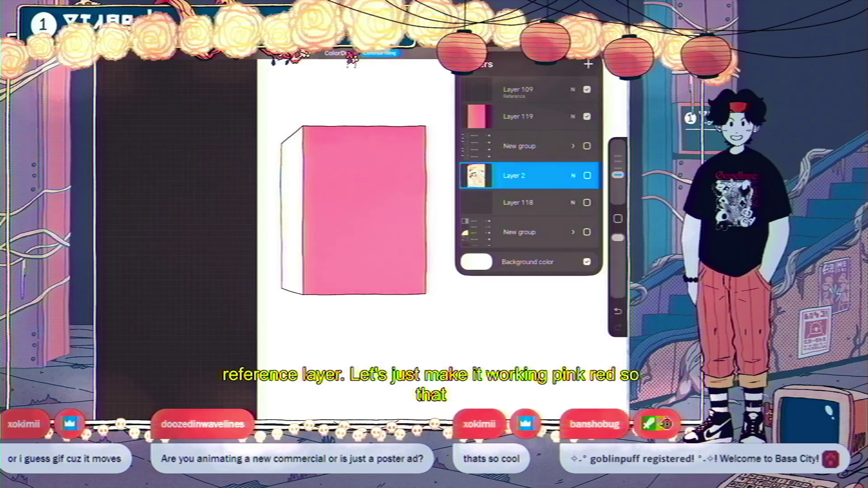
{"action": "left_click_drag", "start_coordinate": [519, 175], "coordinate": [519, 117]}
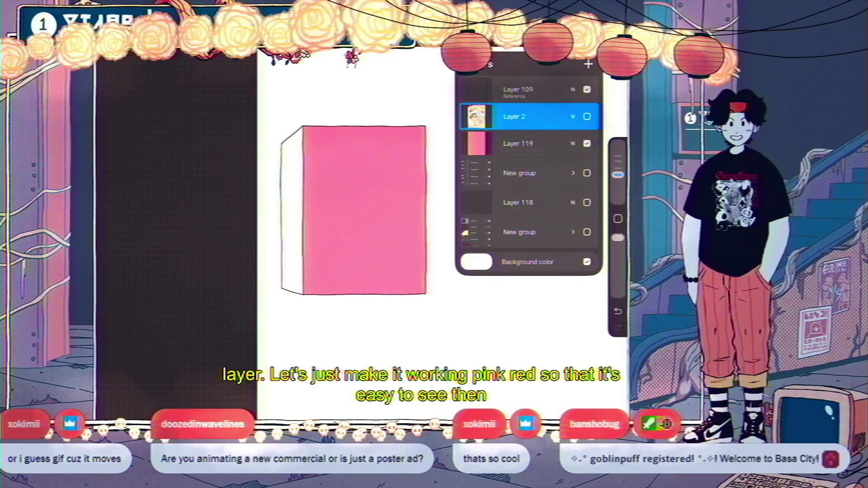
{"action": "left_click", "coordinate": [586, 116]}
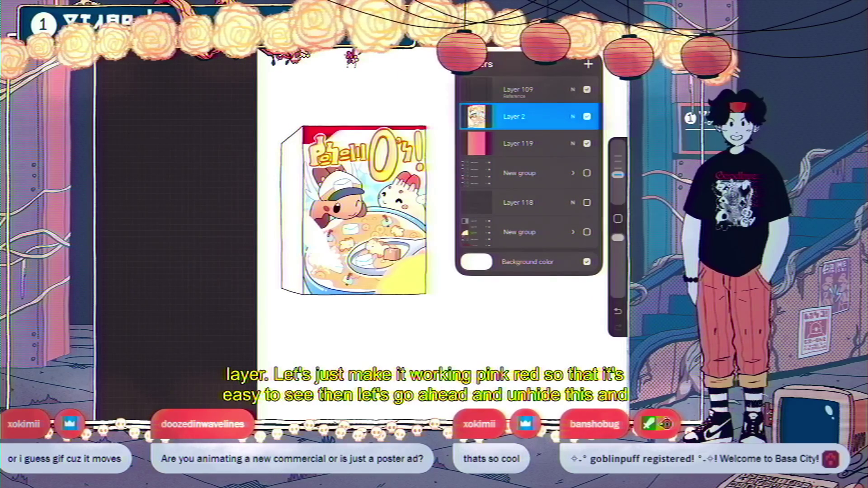
{"action": "left_click", "coordinate": [477, 117]}
{"action": "left_click", "coordinate": [418, 165]}
{"action": "key", "text": "Escape"}
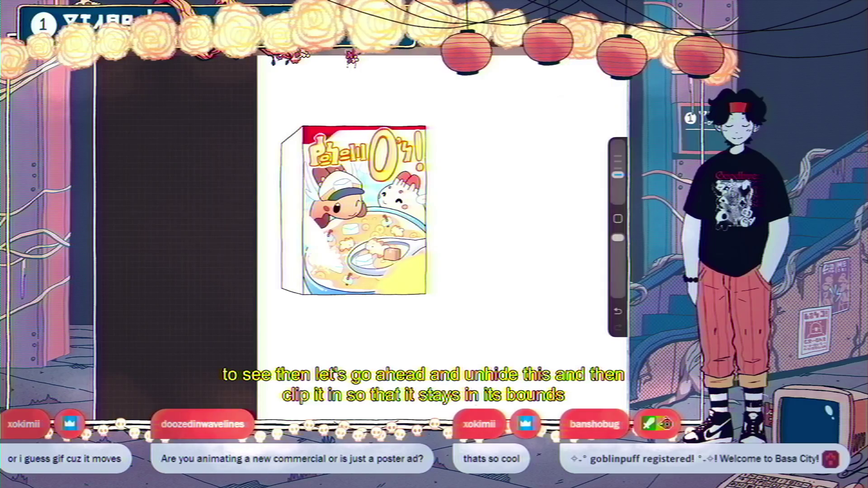
{"action": "scroll", "coordinate": [420, 206], "scroll_direction": "down", "scroll_amount": 5}
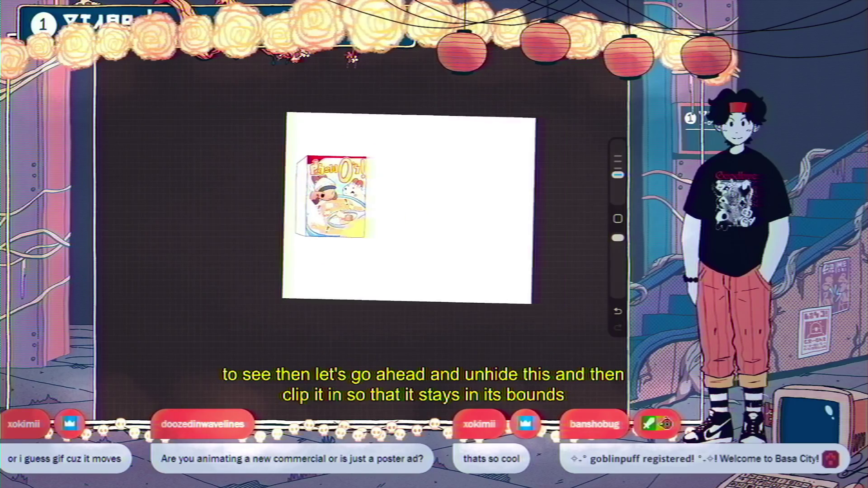
{"action": "scroll", "coordinate": [419, 206], "scroll_direction": "up", "scroll_amount": 5}
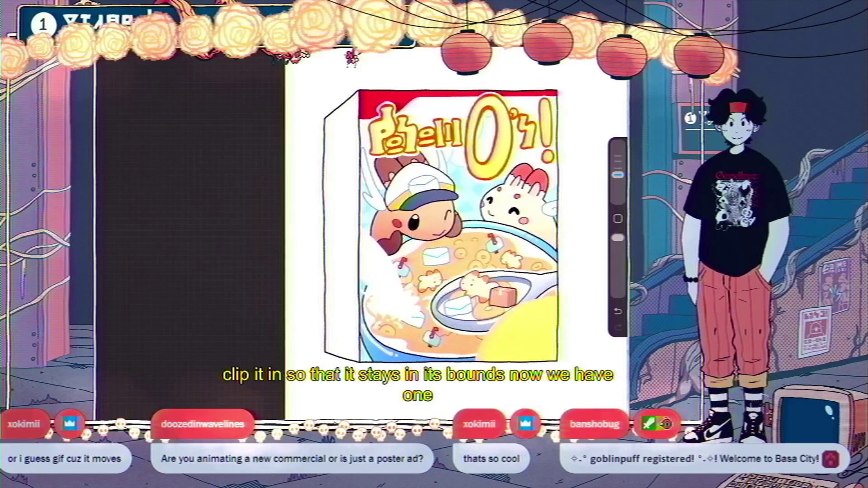
Step: Add Layer 120 and group it with Layers 119, 2 and 109
{"action": "key", "text": "l"}
{"action": "left_click", "coordinate": [518, 144]}
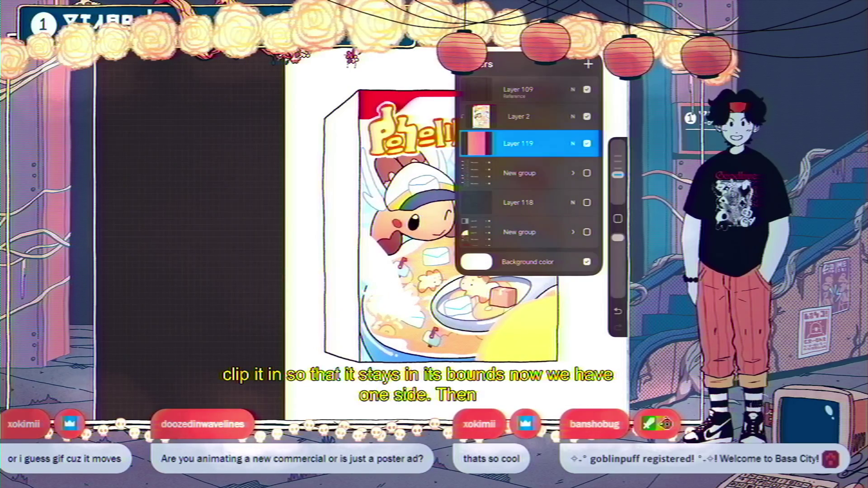
{"action": "left_click", "coordinate": [588, 64]}
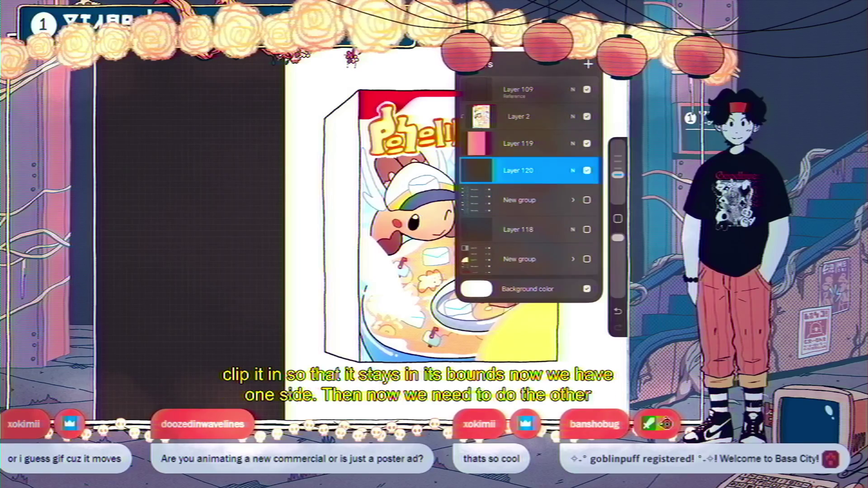
{"action": "left_click_drag", "start_coordinate": [497, 143], "coordinate": [552, 143]}
{"action": "left_click_drag", "start_coordinate": [497, 117], "coordinate": [551, 116]}
{"action": "left_click_drag", "start_coordinate": [497, 89], "coordinate": [551, 90]}
{"action": "left_click", "coordinate": [586, 64]}
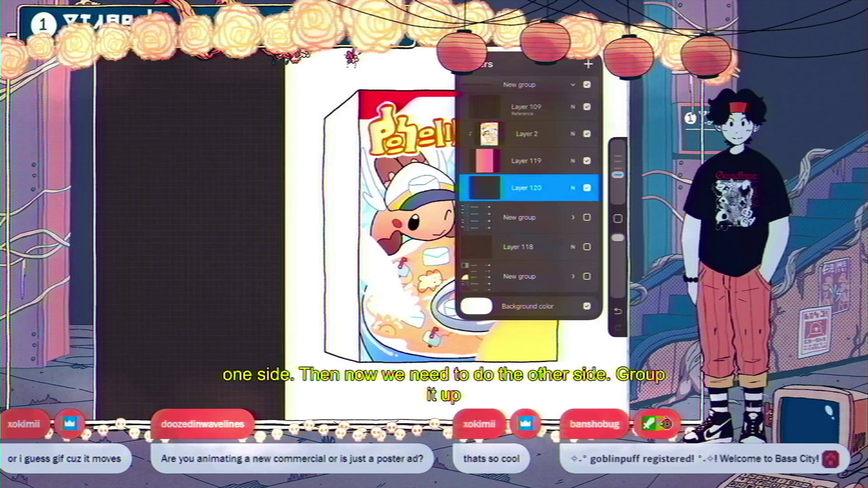
Step: Drop pink onto the box's left side, then pick a saturated blue
{"action": "key", "text": "c"}
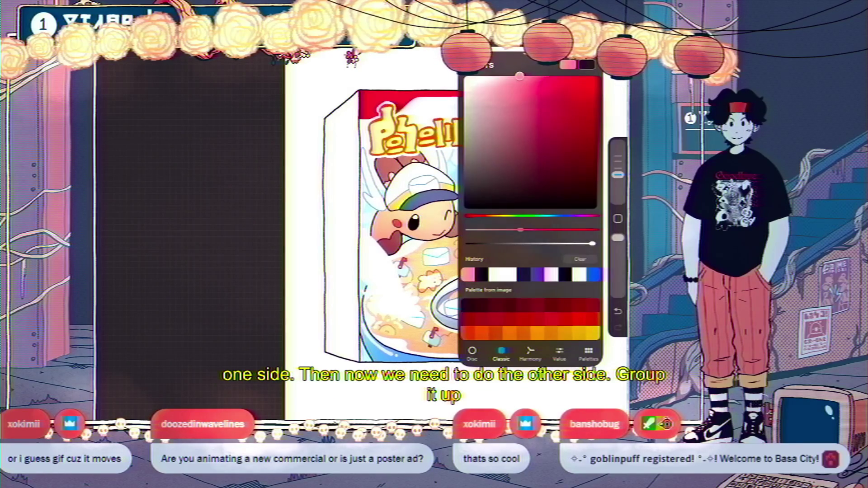
{"action": "left_click_drag", "start_coordinate": [586, 65], "coordinate": [342, 226]}
{"action": "scroll", "coordinate": [452, 226], "scroll_direction": "down", "scroll_amount": 3}
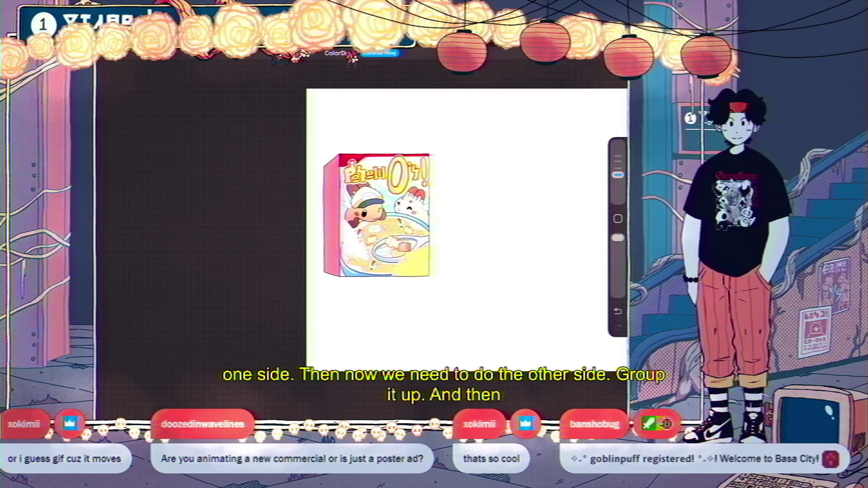
{"action": "scroll", "coordinate": [388, 203], "scroll_direction": "up", "scroll_amount": 3}
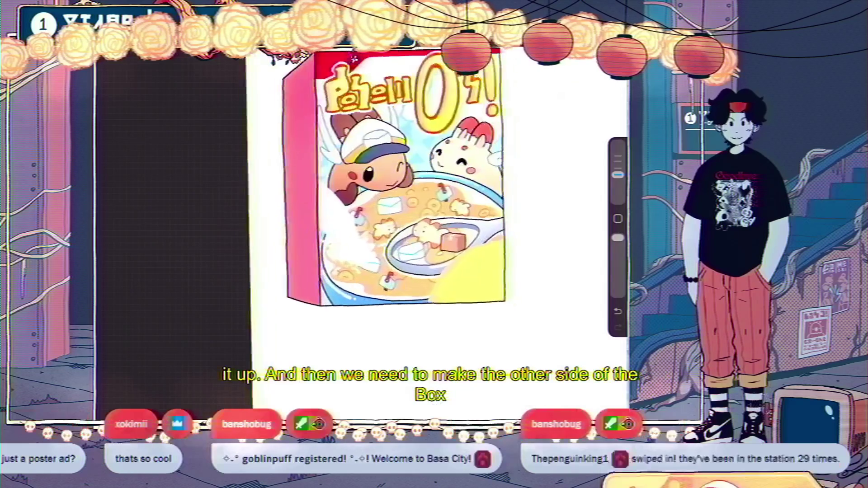
{"action": "key", "text": "c"}
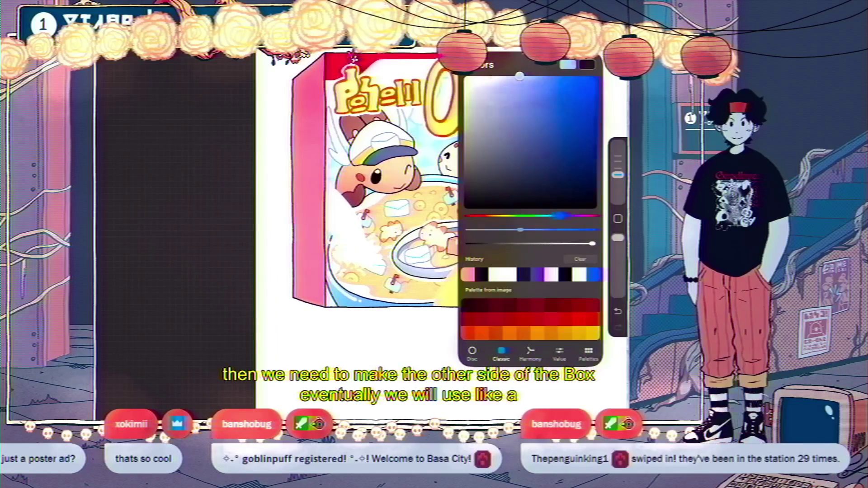
{"action": "left_click", "coordinate": [566, 83]}
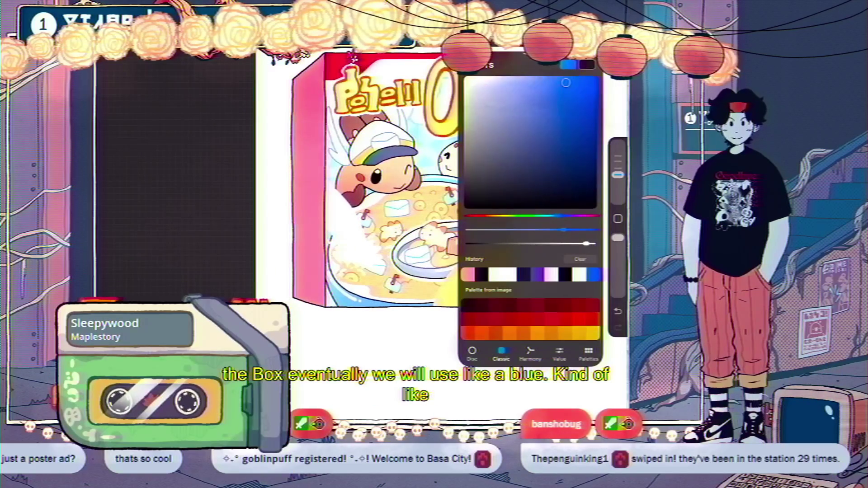
Step: Refill the box's left side with light blue and add a new Layer 122
{"action": "key", "text": "l"}
{"action": "key", "text": "l"}
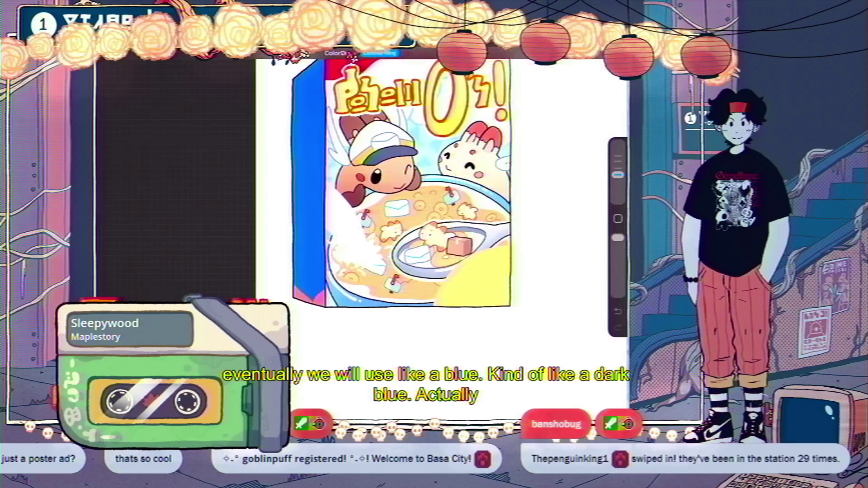
{"action": "scroll", "coordinate": [399, 213], "scroll_direction": "down", "scroll_amount": 5}
{"action": "scroll", "coordinate": [399, 212], "scroll_direction": "down", "scroll_amount": 3}
{"action": "scroll", "coordinate": [399, 212], "scroll_direction": "up", "scroll_amount": 3}
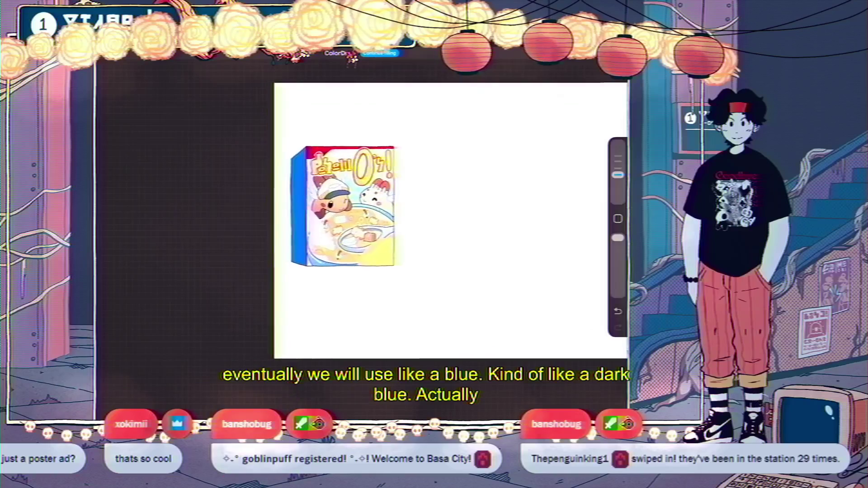
{"action": "scroll", "coordinate": [399, 213], "scroll_direction": "up", "scroll_amount": 3}
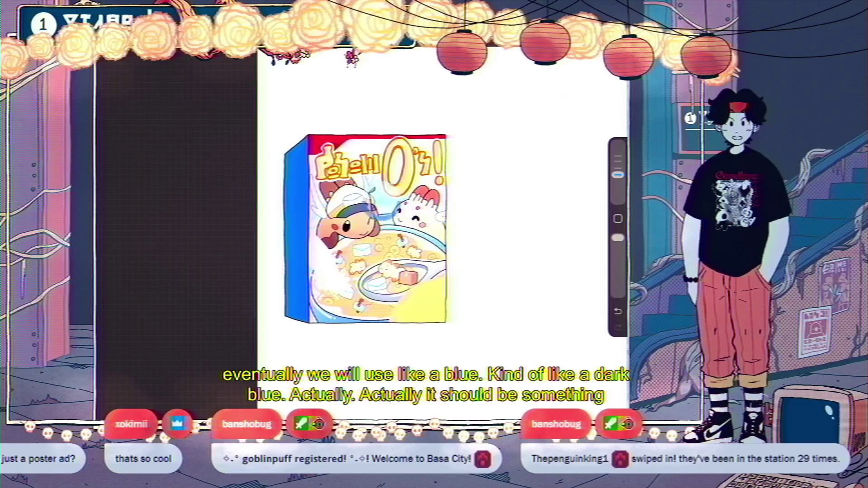
{"action": "left_click_drag", "start_coordinate": [622, 52], "coordinate": [296, 226]}
{"action": "scroll", "coordinate": [434, 226], "scroll_direction": "down", "scroll_amount": 3}
{"action": "scroll", "coordinate": [434, 226], "scroll_direction": "up", "scroll_amount": 3}
{"action": "scroll", "coordinate": [434, 226], "scroll_direction": "up", "scroll_amount": 2}
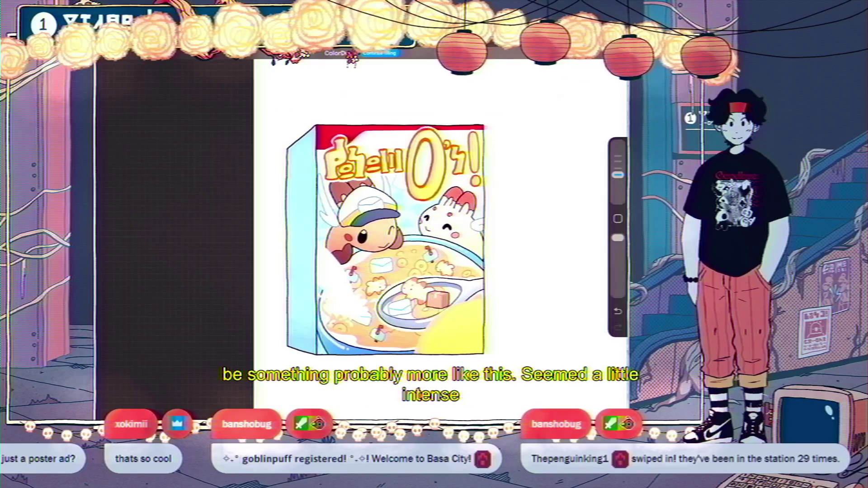
{"action": "key", "text": "l"}
{"action": "left_click", "coordinate": [588, 63]}
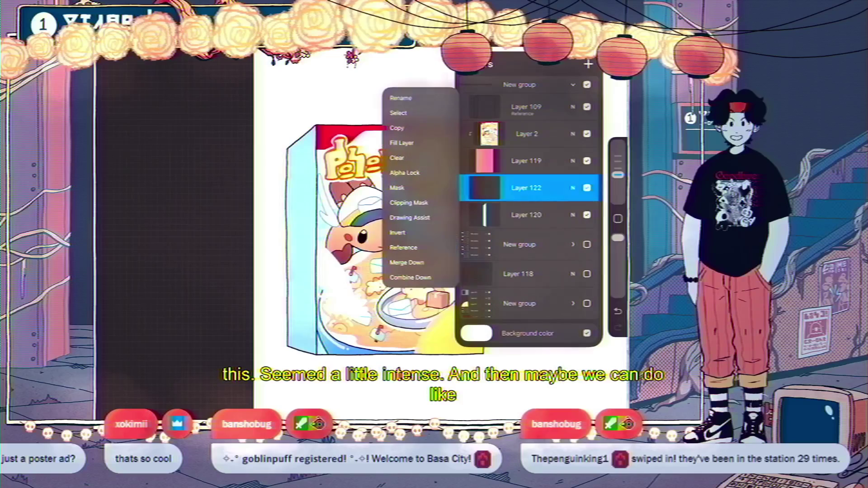
Step: Switch to the Airbrushing Soft Brush and eyedrop a blue from the cover art
{"action": "key", "text": "l"}
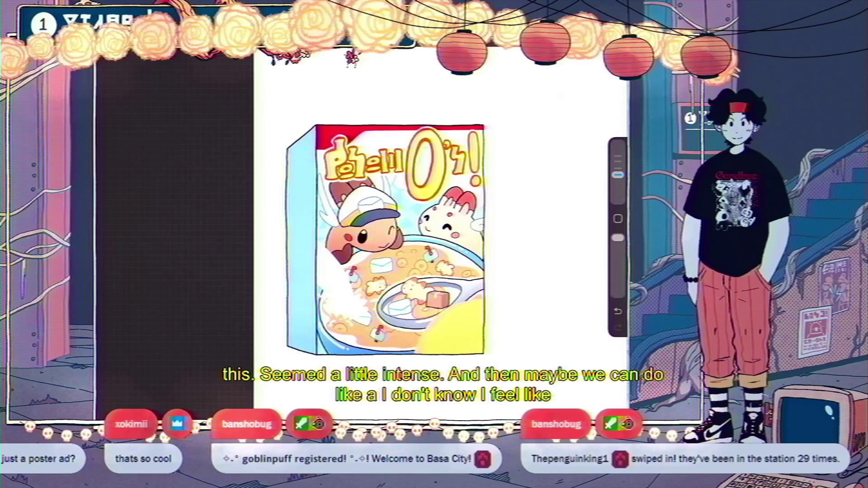
{"action": "key", "text": "b"}
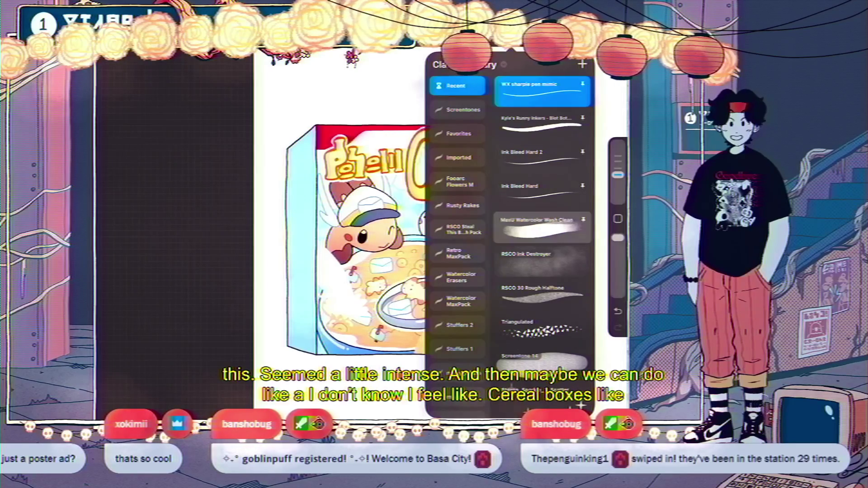
{"action": "scroll", "coordinate": [542, 244], "scroll_direction": "down", "scroll_amount": 3}
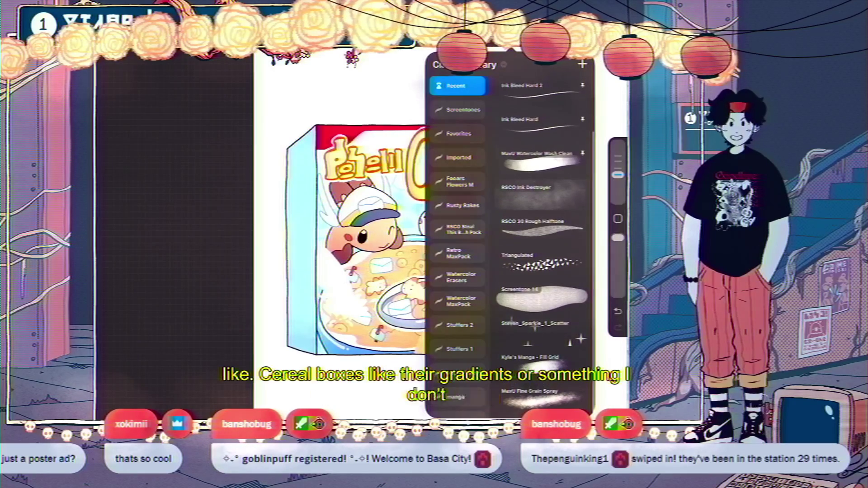
{"action": "scroll", "coordinate": [457, 244], "scroll_direction": "down", "scroll_amount": 3}
{"action": "scroll", "coordinate": [457, 244], "scroll_direction": "down", "scroll_amount": 4}
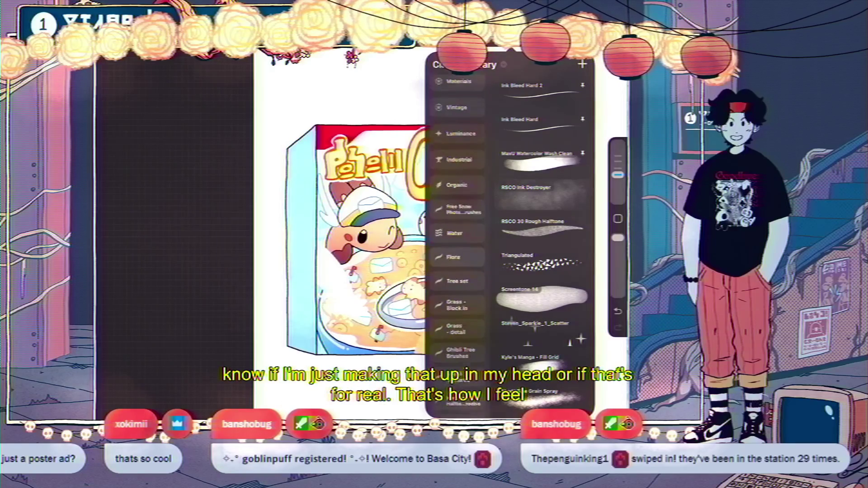
{"action": "scroll", "coordinate": [457, 244], "scroll_direction": "up", "scroll_amount": 10}
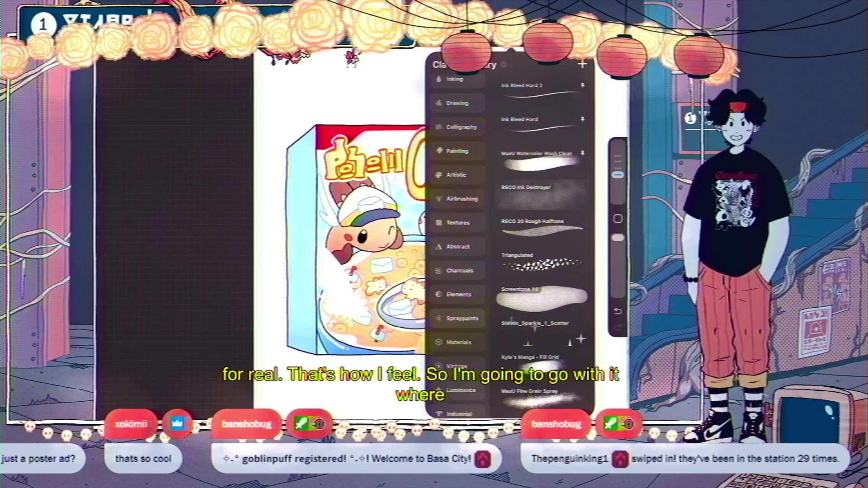
{"action": "scroll", "coordinate": [457, 244], "scroll_direction": "up", "scroll_amount": 10}
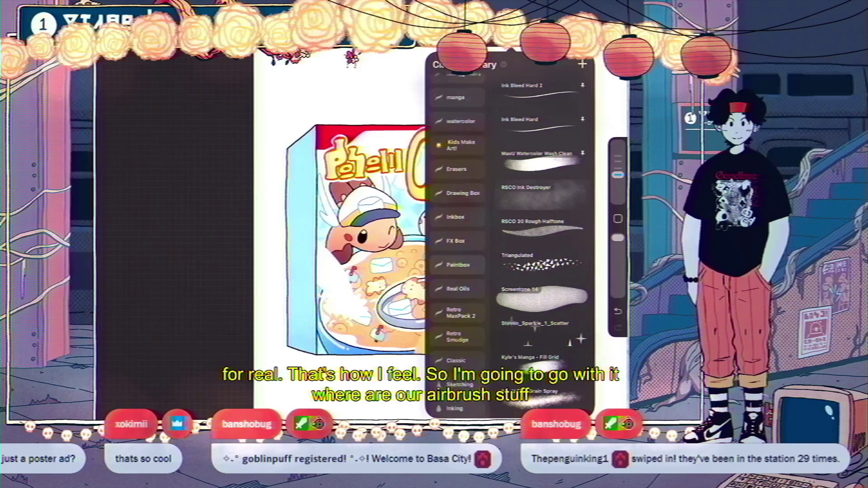
{"action": "scroll", "coordinate": [457, 244], "scroll_direction": "down", "scroll_amount": 2}
{"action": "scroll", "coordinate": [457, 244], "scroll_direction": "up", "scroll_amount": 8}
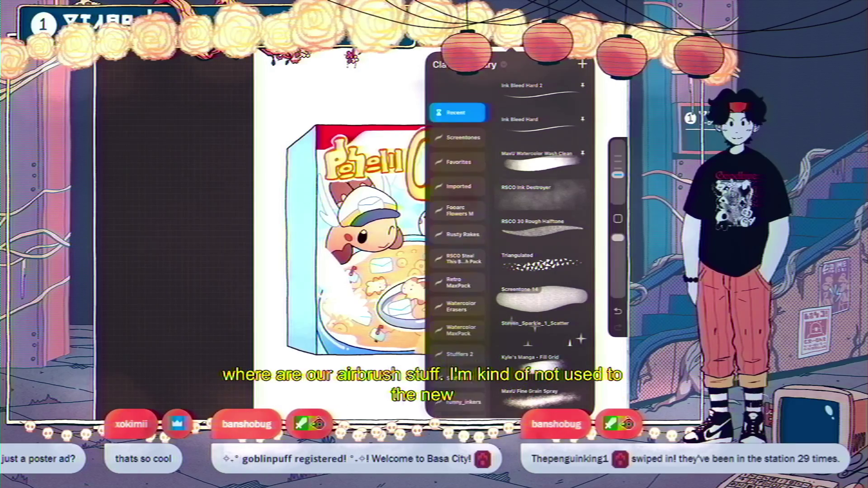
{"action": "scroll", "coordinate": [458, 244], "scroll_direction": "down", "scroll_amount": 6}
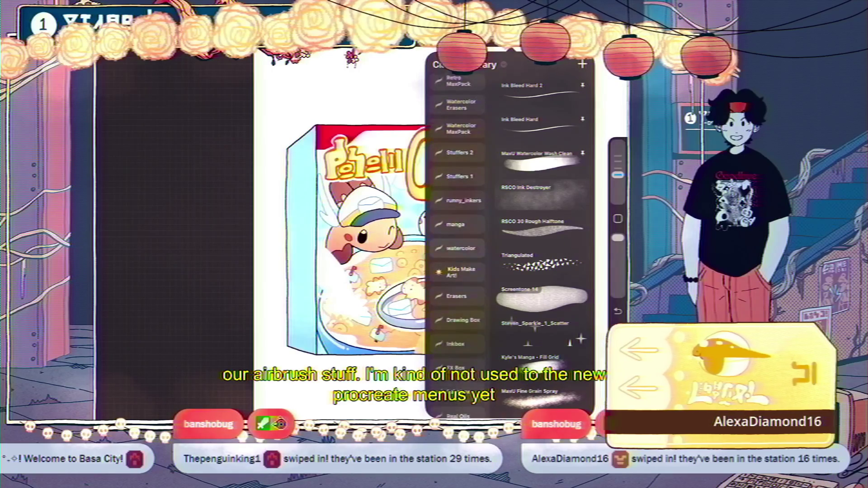
{"action": "scroll", "coordinate": [457, 244], "scroll_direction": "down", "scroll_amount": 1}
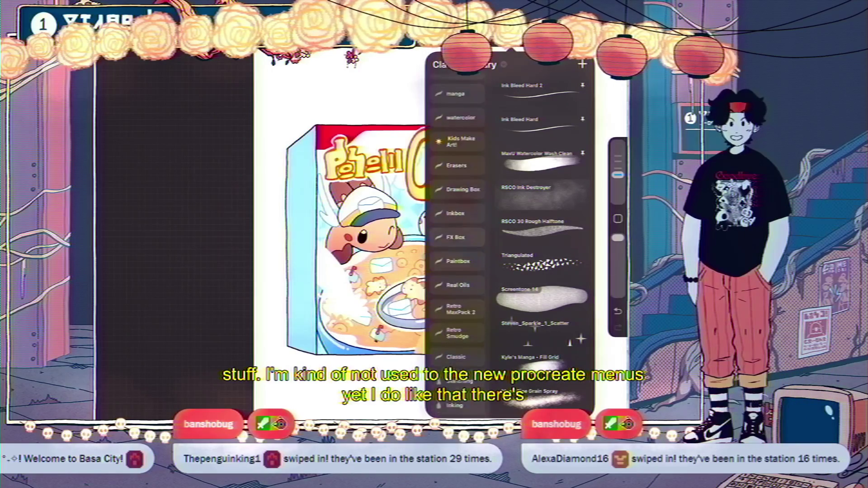
{"action": "scroll", "coordinate": [457, 244], "scroll_direction": "down", "scroll_amount": 4}
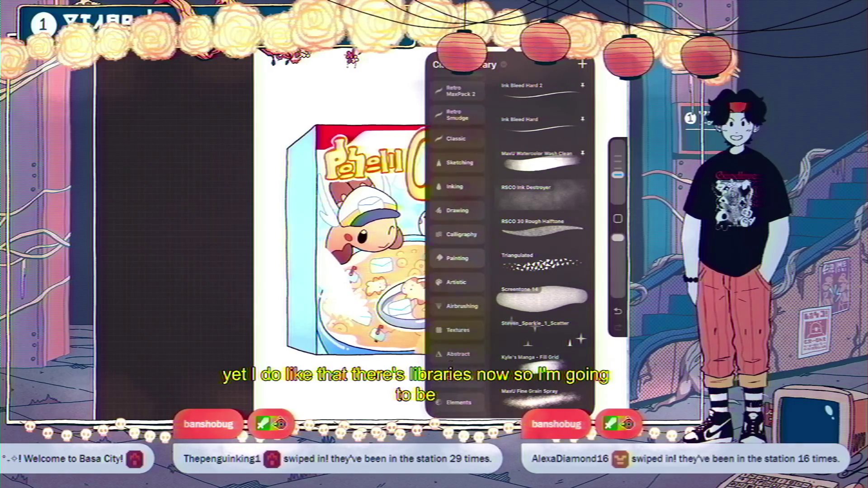
{"action": "scroll", "coordinate": [458, 244], "scroll_direction": "down", "scroll_amount": 2}
{"action": "scroll", "coordinate": [458, 244], "scroll_direction": "down", "scroll_amount": 3}
{"action": "scroll", "coordinate": [457, 244], "scroll_direction": "down", "scroll_amount": 4}
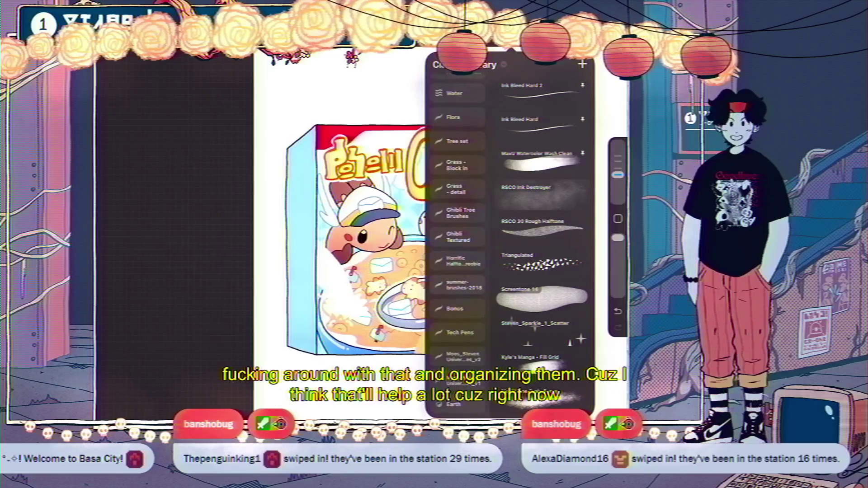
{"action": "scroll", "coordinate": [457, 244], "scroll_direction": "up", "scroll_amount": 3}
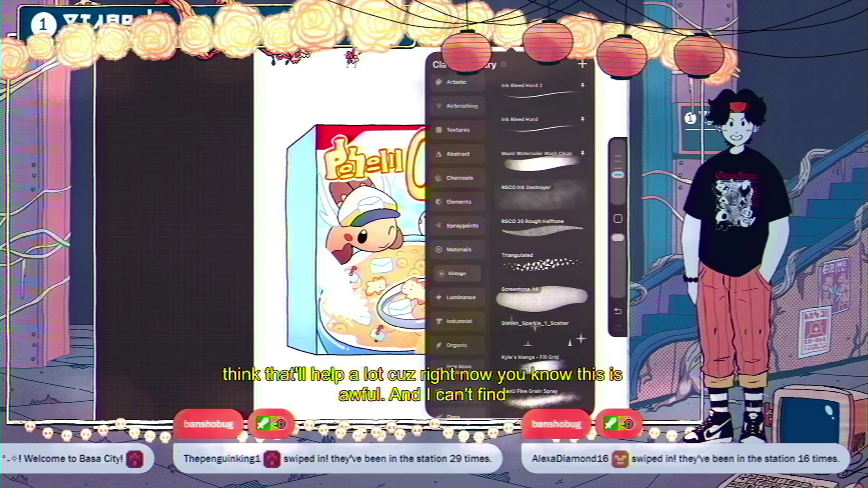
{"action": "scroll", "coordinate": [457, 244], "scroll_direction": "up", "scroll_amount": 2}
{"action": "left_click", "coordinate": [461, 223]}
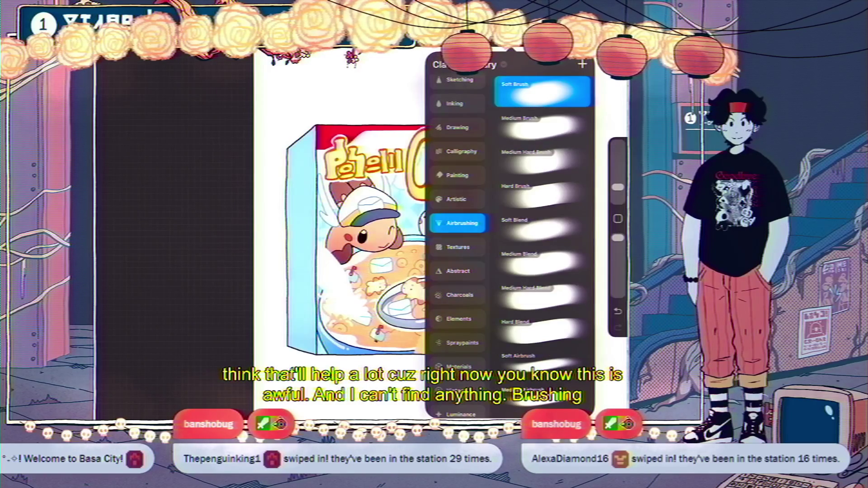
{"action": "left_click", "coordinate": [355, 341]}
{"action": "left_click", "coordinate": [619, 51]}
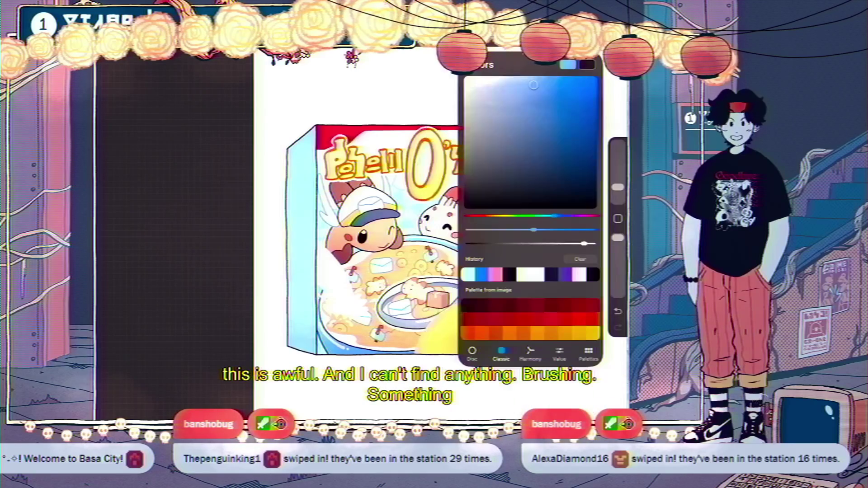
{"action": "left_click", "coordinate": [294, 360]}
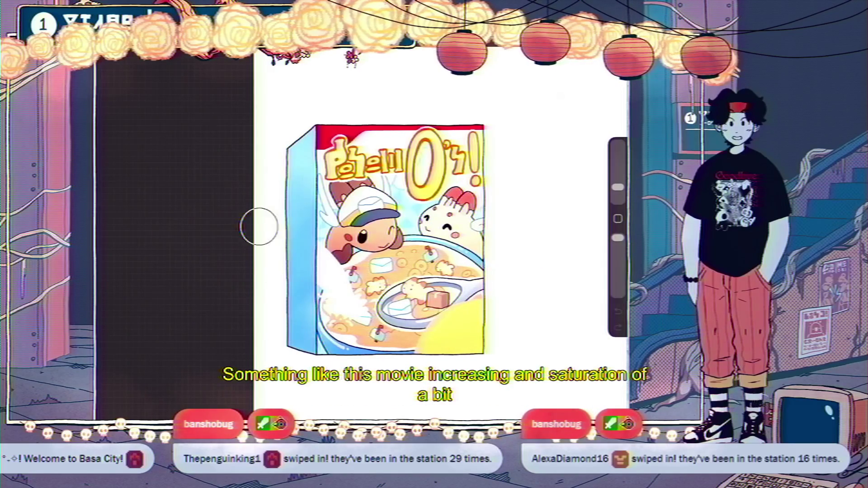
{"action": "key", "text": "ctrl+z"}
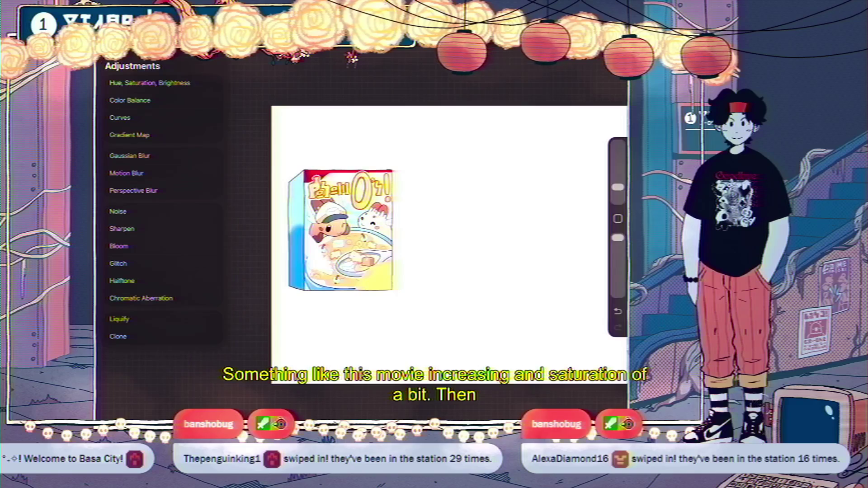
{"action": "left_click", "coordinate": [129, 155]}
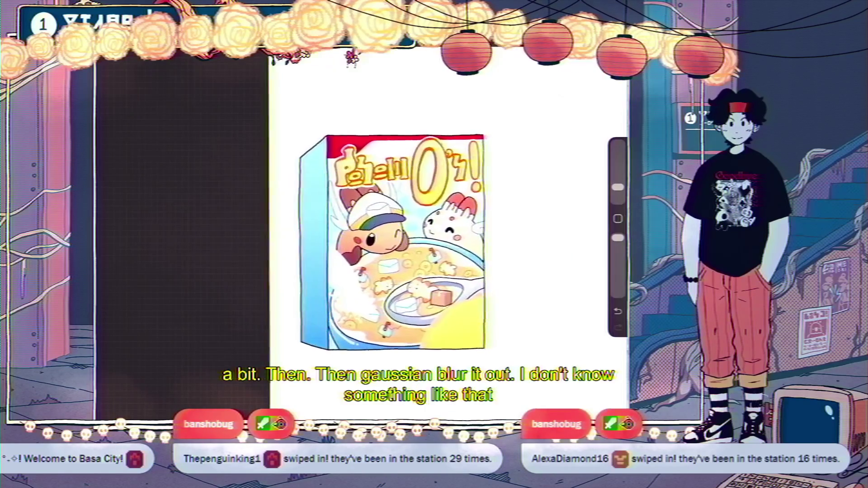
{"action": "scroll", "coordinate": [447, 244], "scroll_direction": "down", "scroll_amount": 5}
{"action": "scroll", "coordinate": [342, 224], "scroll_direction": "up", "scroll_amount": 5}
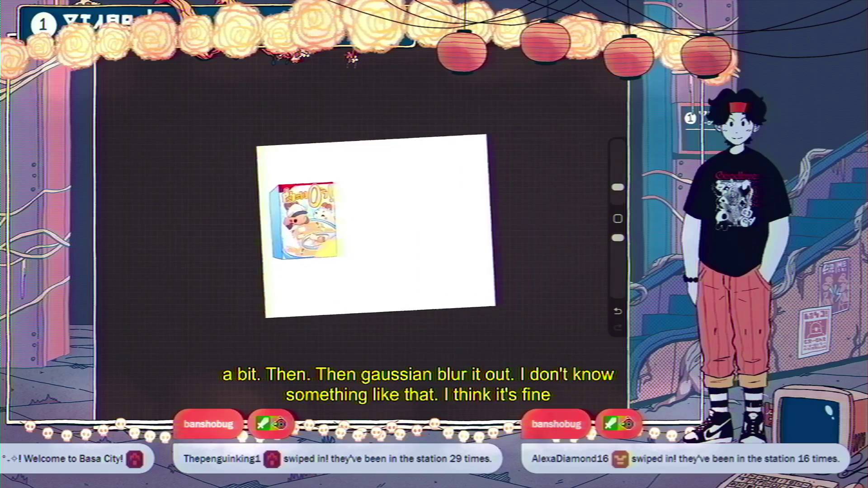
{"action": "scroll", "coordinate": [289, 240], "scroll_direction": "up", "scroll_amount": 1}
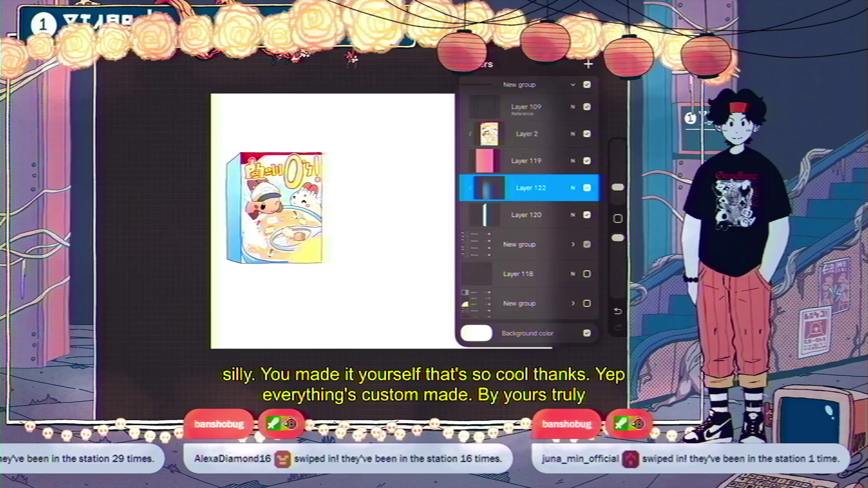
Step: Show the group of five character drawings and duplicate it
{"action": "left_click", "coordinate": [586, 244]}
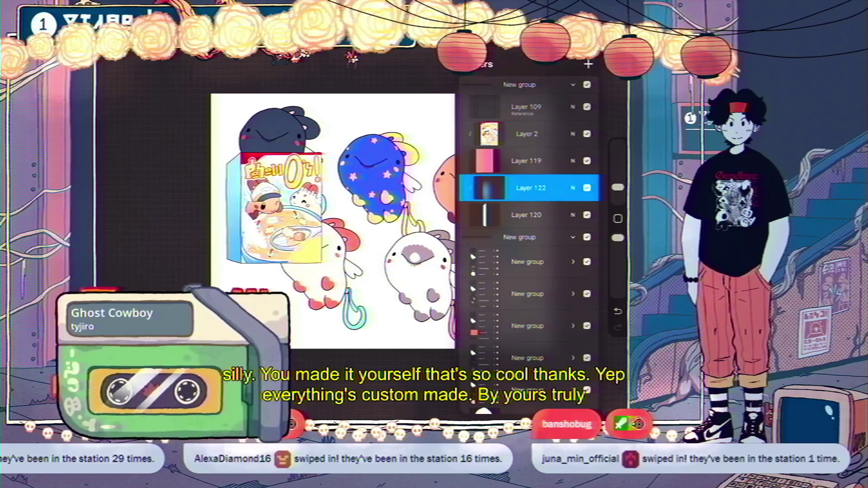
{"action": "left_click_drag", "start_coordinate": [565, 244], "coordinate": [506, 244]}
{"action": "left_click", "coordinate": [565, 244]}
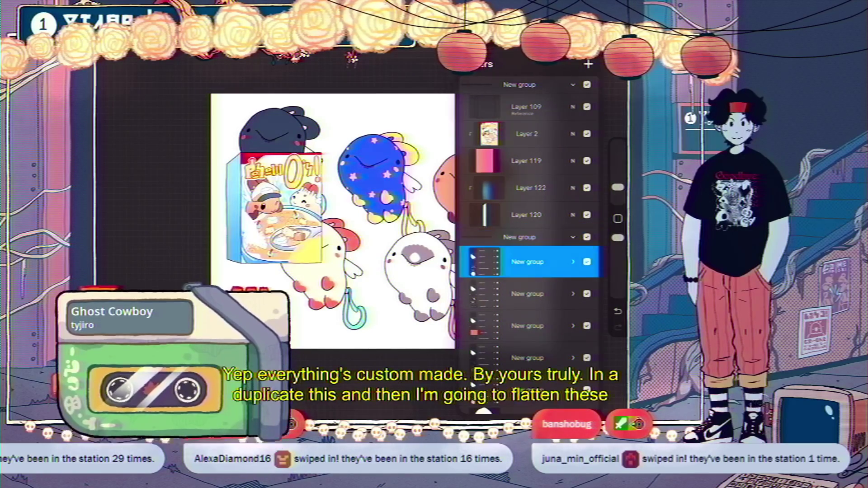
Step: Flatten the first three character sub-groups of the duplicate into single layers
{"action": "left_click", "coordinate": [526, 262]}
{"action": "left_click", "coordinate": [400, 269]}
{"action": "left_click", "coordinate": [526, 288]}
{"action": "left_click", "coordinate": [527, 289]}
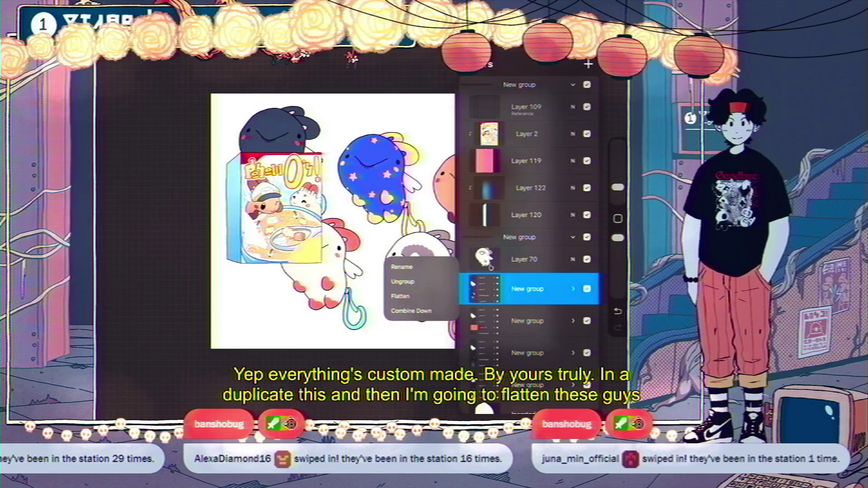
{"action": "left_click", "coordinate": [400, 294]}
{"action": "left_click", "coordinate": [526, 318]}
{"action": "left_click", "coordinate": [526, 318]}
{"action": "left_click", "coordinate": [401, 323]}
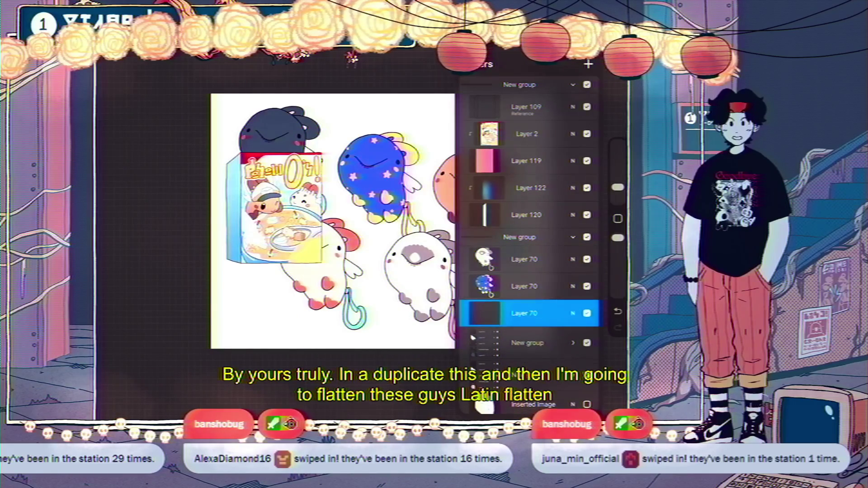
Step: Flatten the remaining two character sub-groups, including the orange keychain's Layer 70
{"action": "left_click", "coordinate": [526, 343]}
{"action": "left_click", "coordinate": [526, 343]}
{"action": "left_click", "coordinate": [400, 350]}
{"action": "scroll", "coordinate": [526, 226], "scroll_direction": "down", "scroll_amount": 2}
{"action": "left_click", "coordinate": [526, 319]}
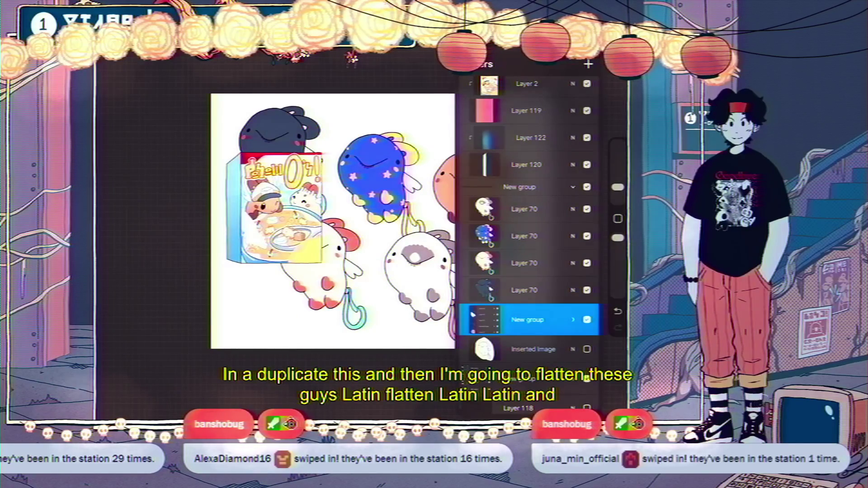
{"action": "left_click", "coordinate": [526, 320]}
{"action": "left_click", "coordinate": [404, 319]}
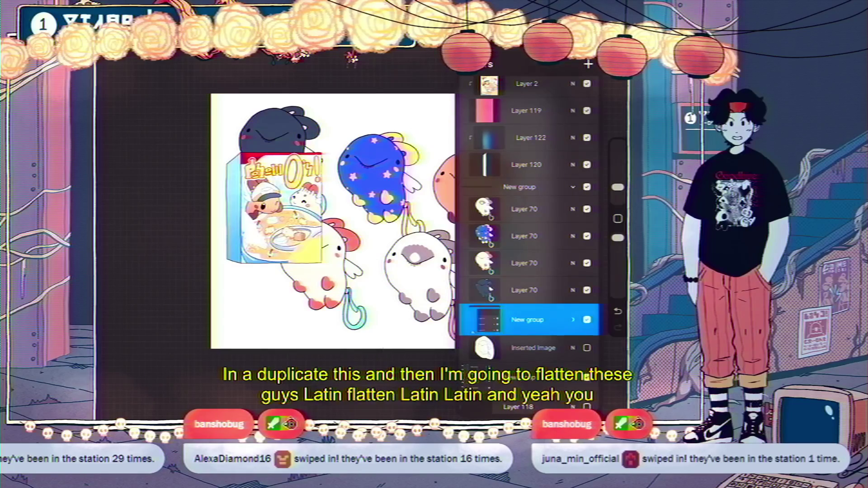
{"action": "left_click_drag", "start_coordinate": [520, 344], "coordinate": [583, 344]}
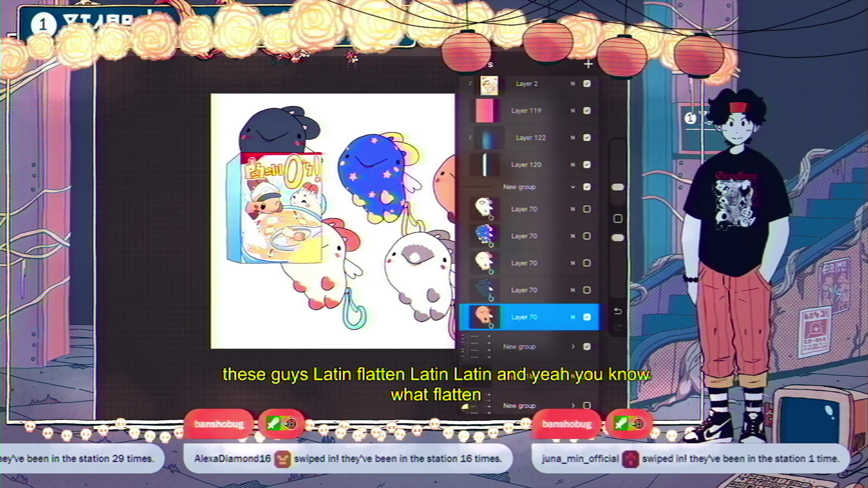
{"action": "scroll", "coordinate": [312, 212], "scroll_direction": "down", "scroll_amount": 3}
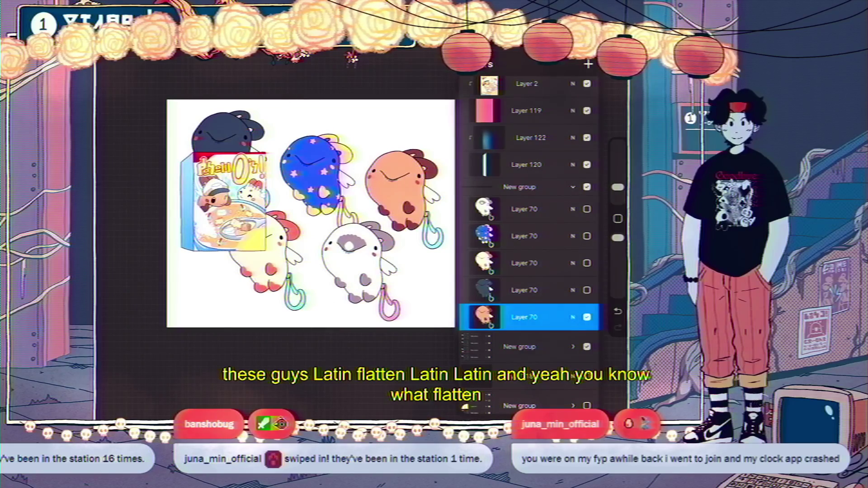
{"action": "scroll", "coordinate": [529, 226], "scroll_direction": "down", "scroll_amount": 2}
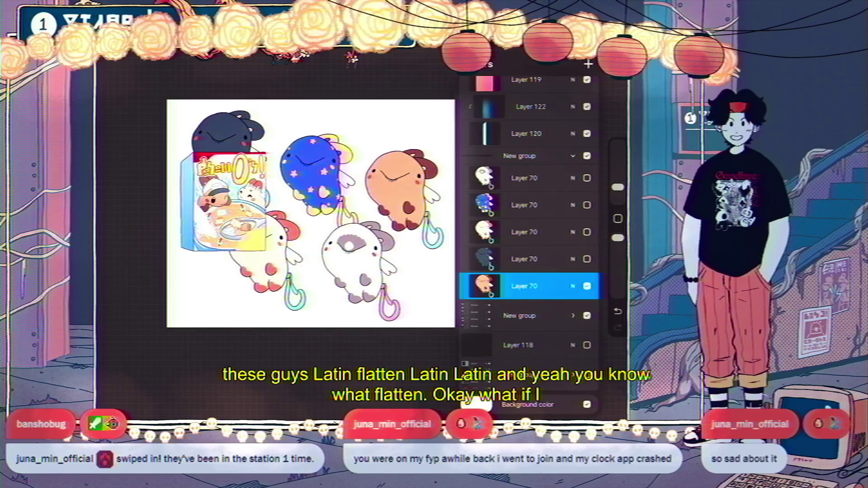
Step: Hide the original characters, duplicate orange Layer 70, and shrink the copy beside the box
{"action": "left_click", "coordinate": [587, 315]}
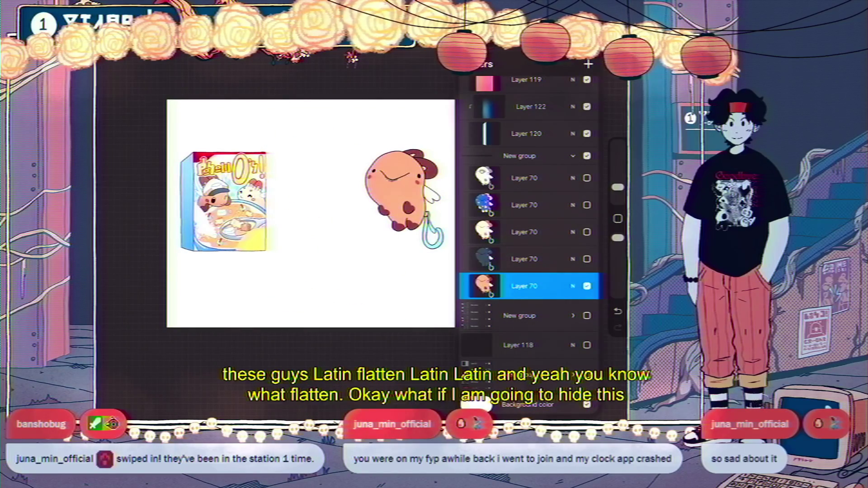
{"action": "scroll", "coordinate": [307, 212], "scroll_direction": "up", "scroll_amount": 3}
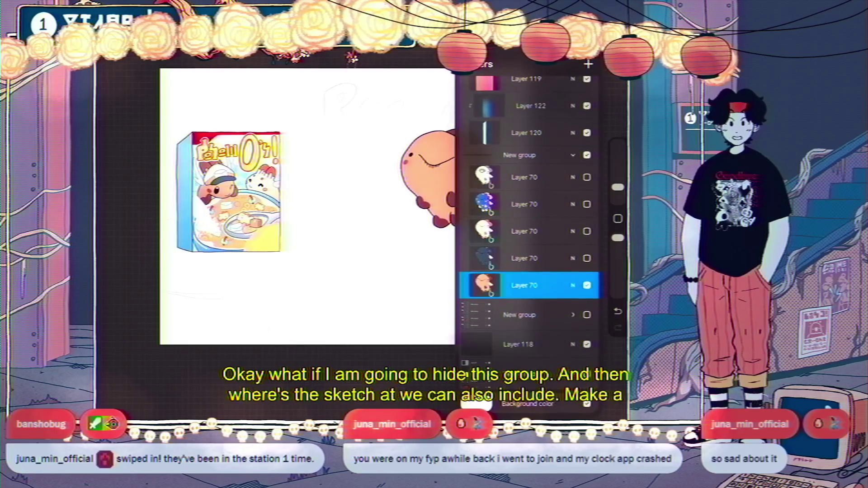
{"action": "left_click_drag", "start_coordinate": [569, 285], "coordinate": [497, 285]}
{"action": "left_click", "coordinate": [528, 285]}
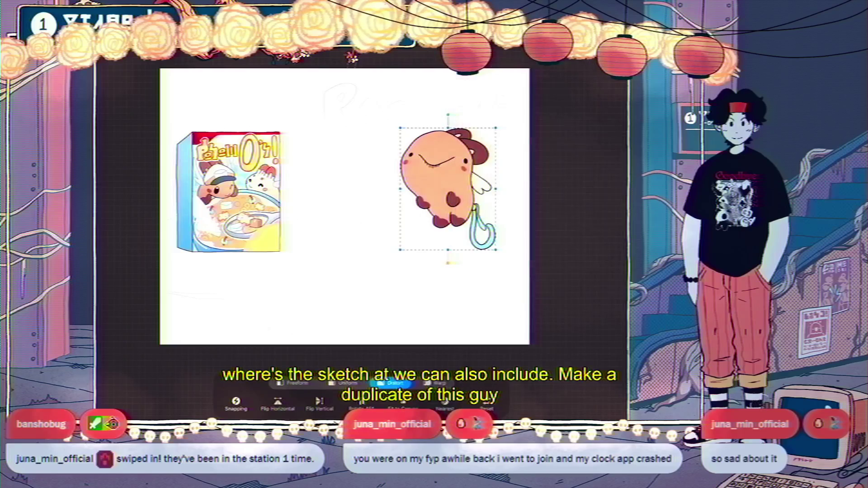
{"action": "left_click_drag", "start_coordinate": [519, 122], "coordinate": [406, 132]}
{"action": "key", "text": "ctrl+z"}
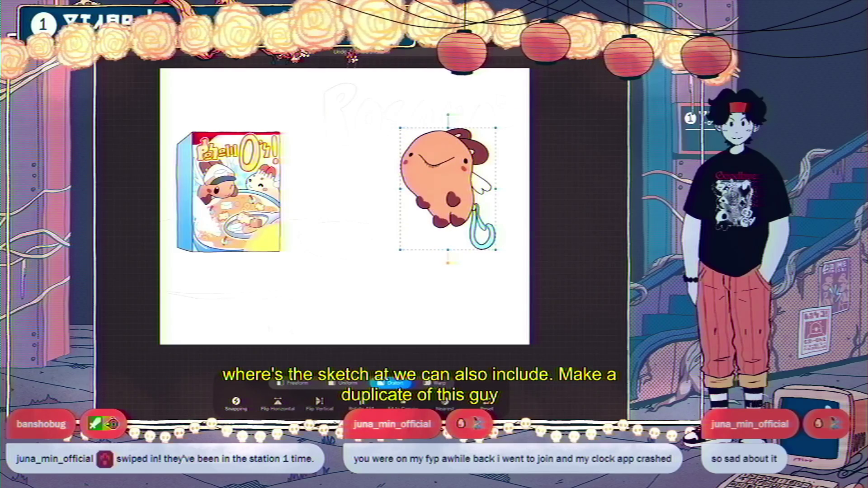
{"action": "mouse_move", "coordinate": [496, 128]}
{"action": "left_mouse_down"}
{"action": "mouse_move", "coordinate": [434, 199]}
{"action": "mouse_move", "coordinate": [290, 245]}
{"action": "left_mouse_up"}
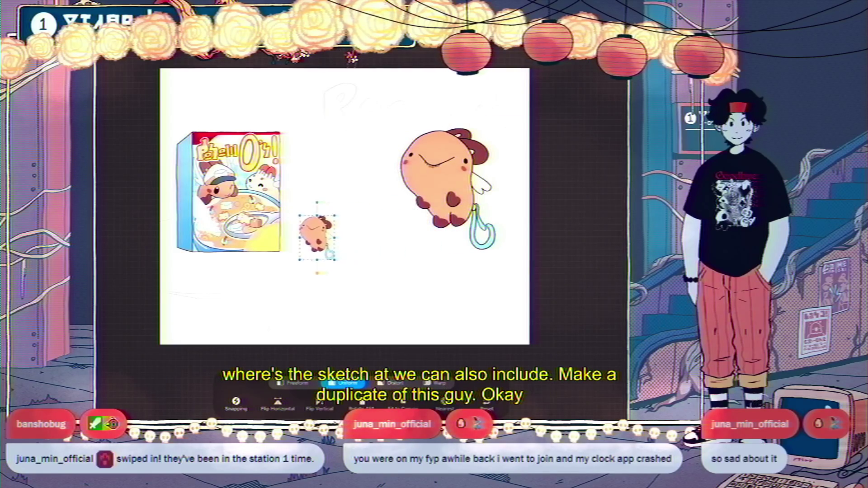
{"action": "left_click", "coordinate": [605, 47]}
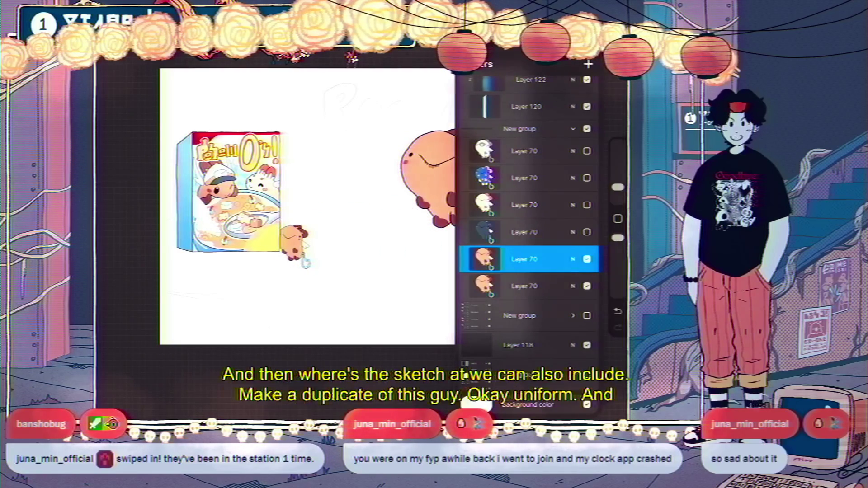
Step: Move the small copy's layer to the top, then tilt it onto the box's lower-right corner
{"action": "mouse_move", "coordinate": [524, 253]}
{"action": "left_mouse_down"}
{"action": "mouse_move", "coordinate": [556, 87]}
{"action": "mouse_move", "coordinate": [528, 89]}
{"action": "left_mouse_up"}
{"action": "left_click", "coordinate": [606, 47]}
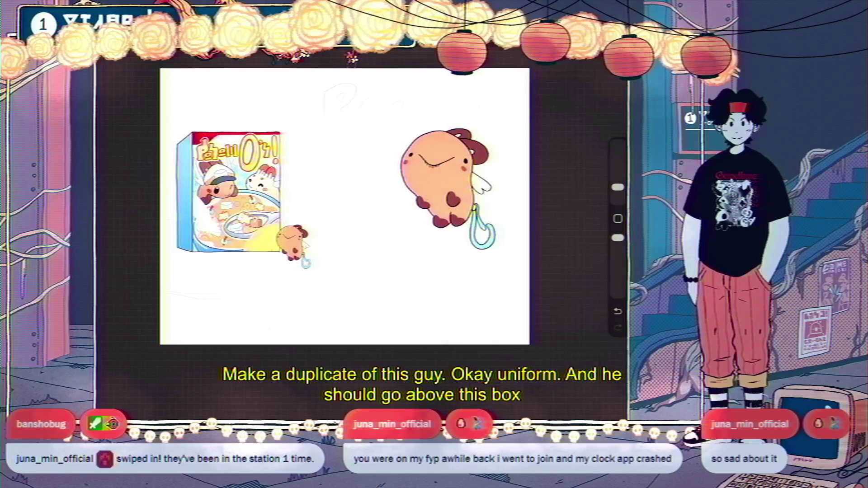
{"action": "left_click", "coordinate": [171, 50]}
{"action": "left_click_drag", "start_coordinate": [303, 226], "coordinate": [289, 258]}
{"action": "left_click_drag", "start_coordinate": [257, 186], "coordinate": [260, 183]}
{"action": "mouse_move", "coordinate": [293, 247]}
{"action": "left_mouse_down"}
{"action": "mouse_move", "coordinate": [246, 253]}
{"action": "mouse_move", "coordinate": [298, 247]}
{"action": "left_mouse_up"}
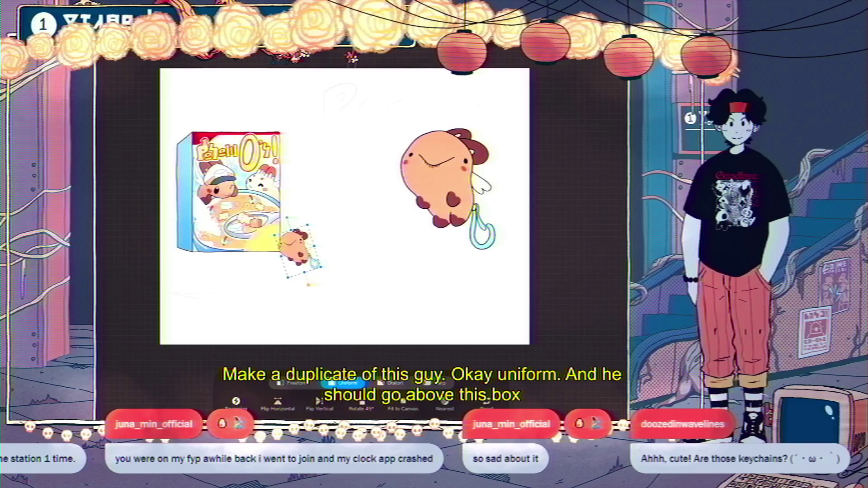
{"action": "scroll", "coordinate": [352, 220], "scroll_direction": "down", "scroll_amount": 2}
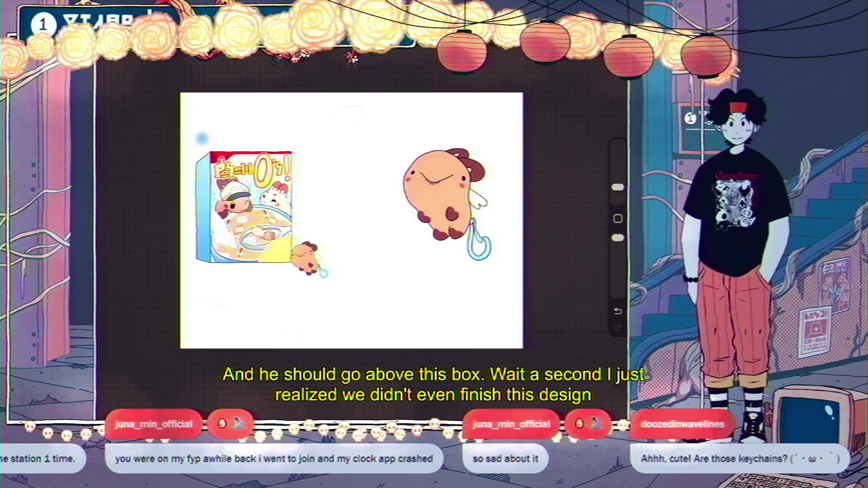
Step: Hide and collapse the cereal-box group, collapse the character group, and select the stray blue dot
{"action": "key", "text": "l"}
{"action": "scroll", "coordinate": [327, 216], "scroll_direction": "down", "scroll_amount": 2}
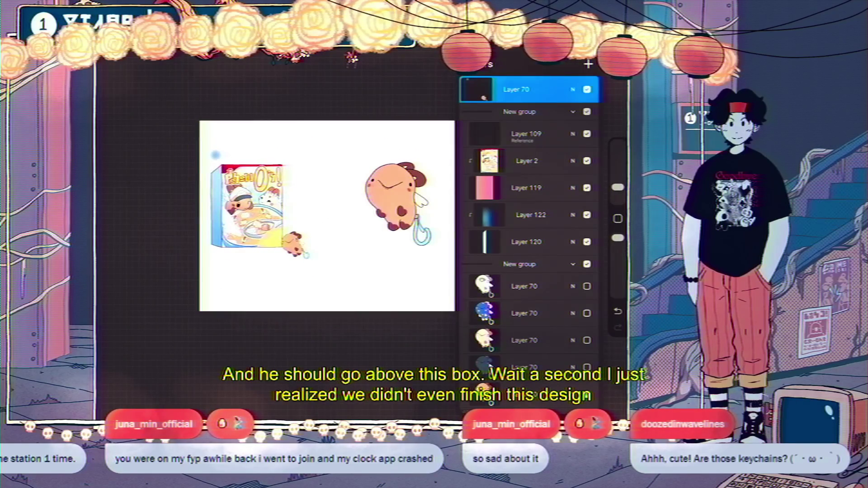
{"action": "left_click", "coordinate": [587, 112]}
{"action": "left_click", "coordinate": [572, 112]}
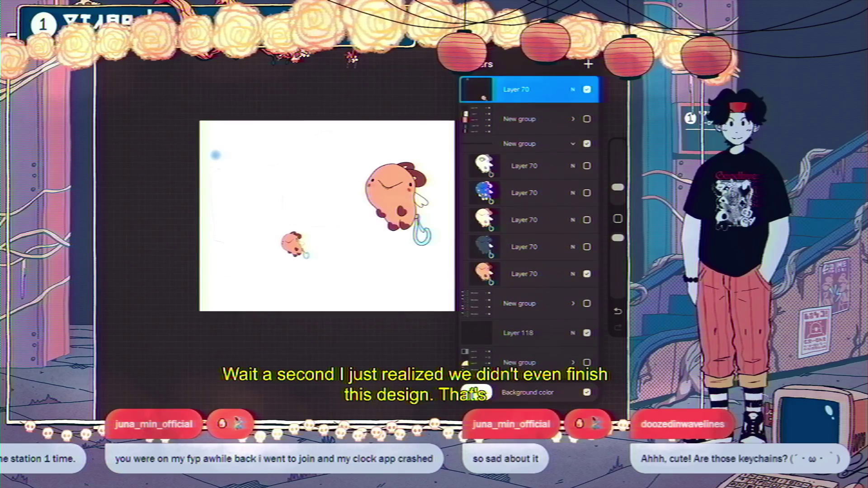
{"action": "left_click", "coordinate": [573, 144]}
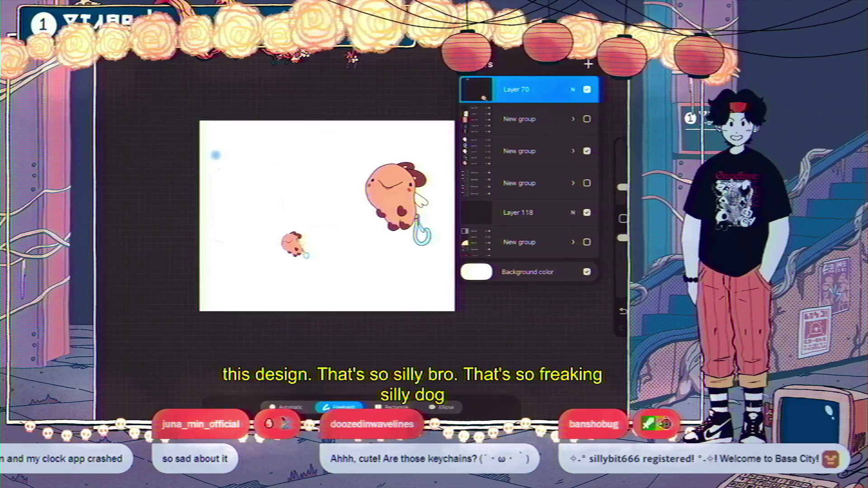
{"action": "left_click_drag", "start_coordinate": [205, 135], "coordinate": [217, 177]}
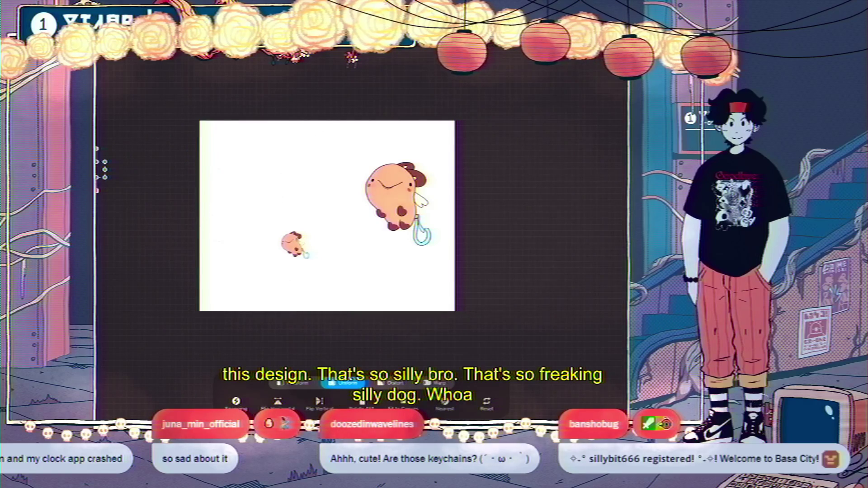
{"action": "left_click", "coordinate": [588, 47]}
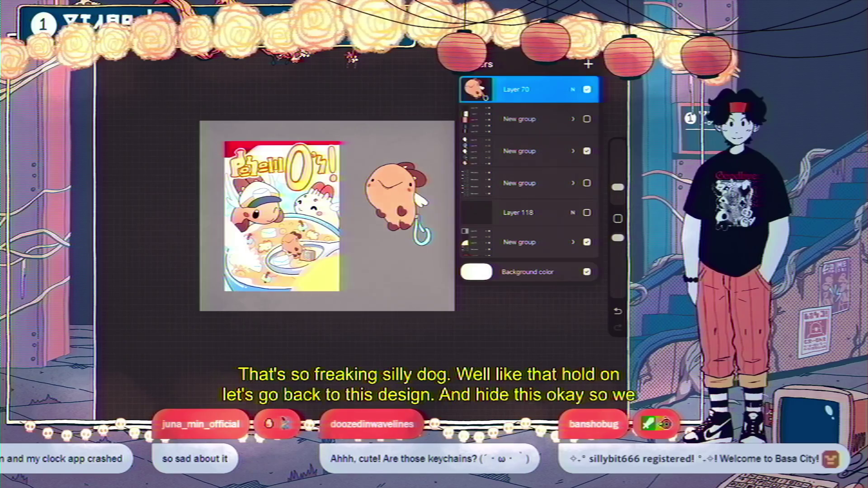
Step: Expand the character group and duplicate the orange character's Layer 70
{"action": "left_click", "coordinate": [515, 89]}
{"action": "left_click", "coordinate": [572, 119]}
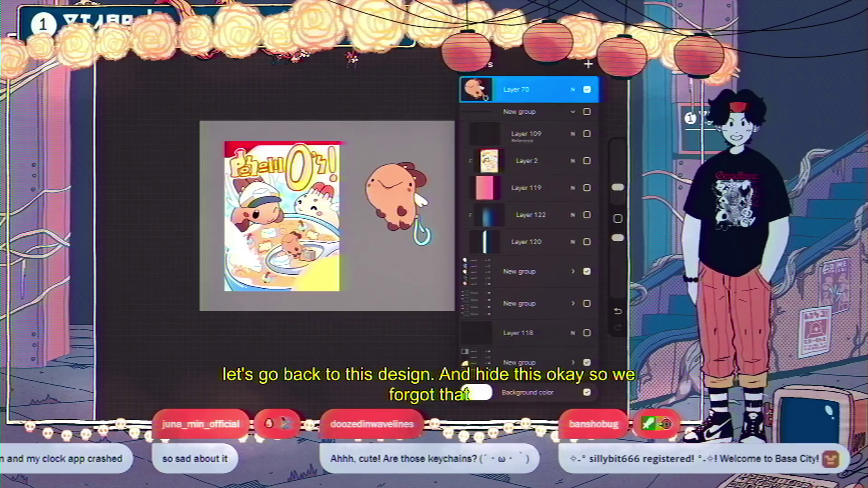
{"action": "left_click", "coordinate": [573, 112]}
{"action": "left_click", "coordinate": [573, 151]}
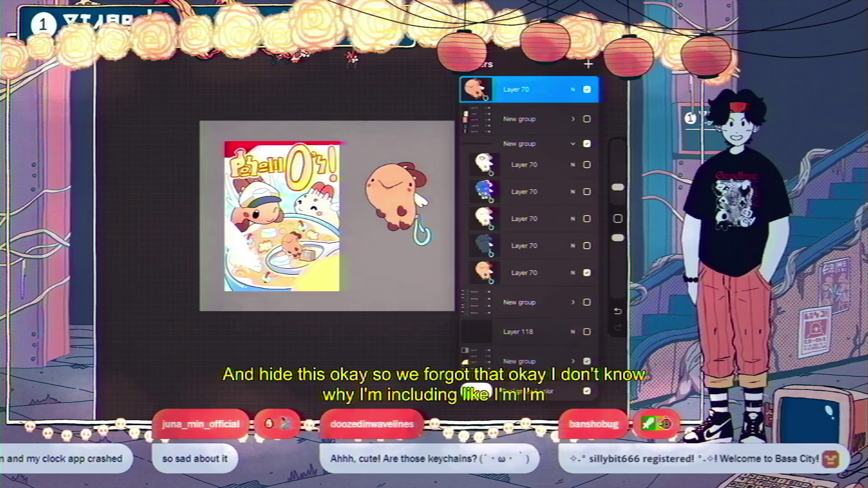
{"action": "left_click_drag", "start_coordinate": [565, 273], "coordinate": [497, 274]}
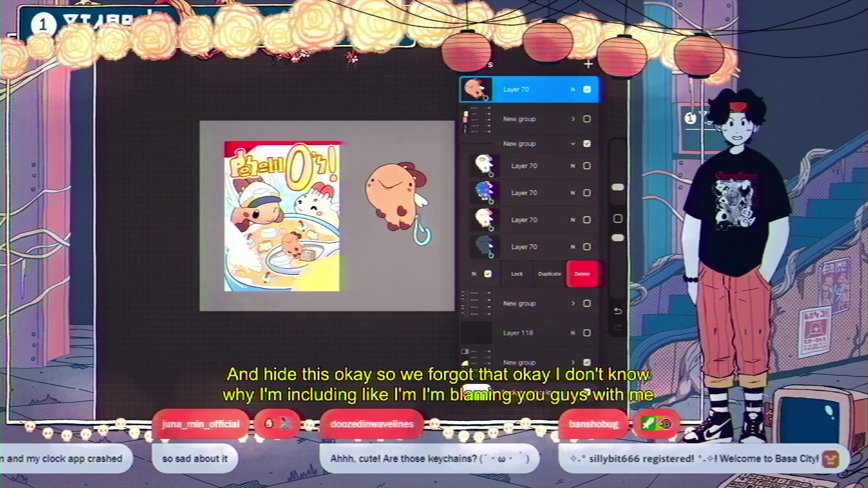
{"action": "left_click", "coordinate": [549, 273]}
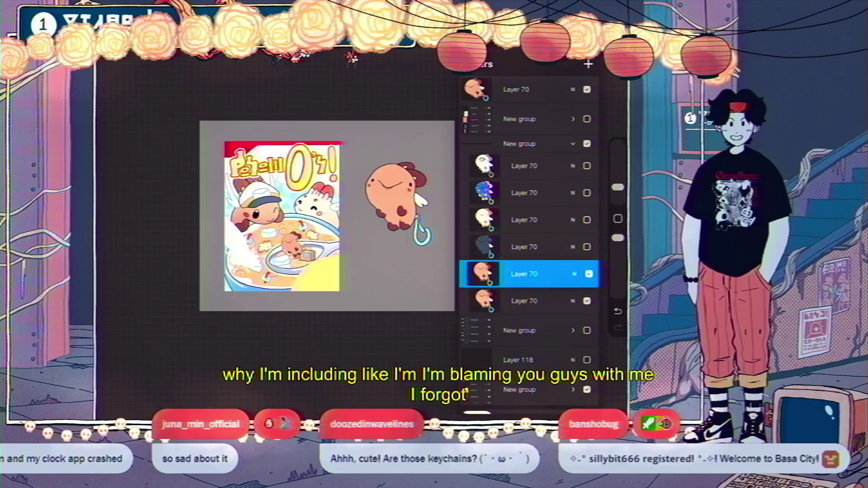
Step: Undo the extra copy and drag Layer 70 into the cereal-box group above Layer 51
{"action": "key", "text": "ctrl+z"}
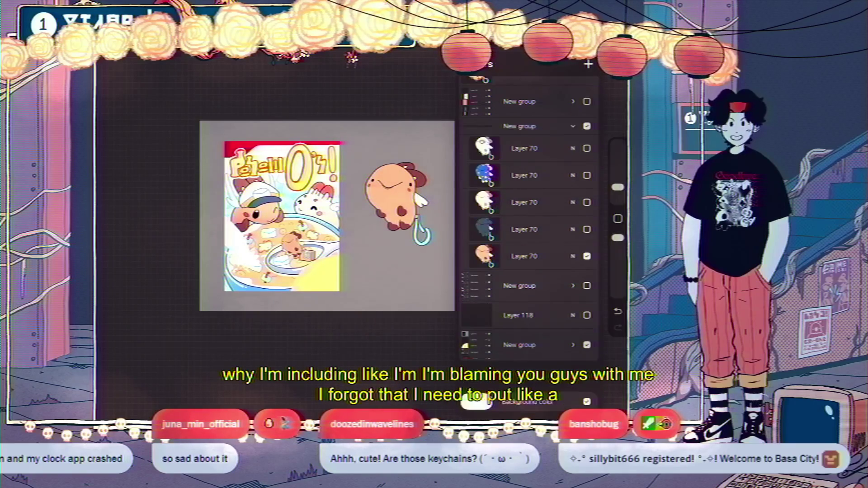
{"action": "scroll", "coordinate": [528, 226], "scroll_direction": "down", "scroll_amount": 10}
{"action": "scroll", "coordinate": [529, 226], "scroll_direction": "down", "scroll_amount": 5}
{"action": "scroll", "coordinate": [528, 235], "scroll_direction": "up", "scroll_amount": 1}
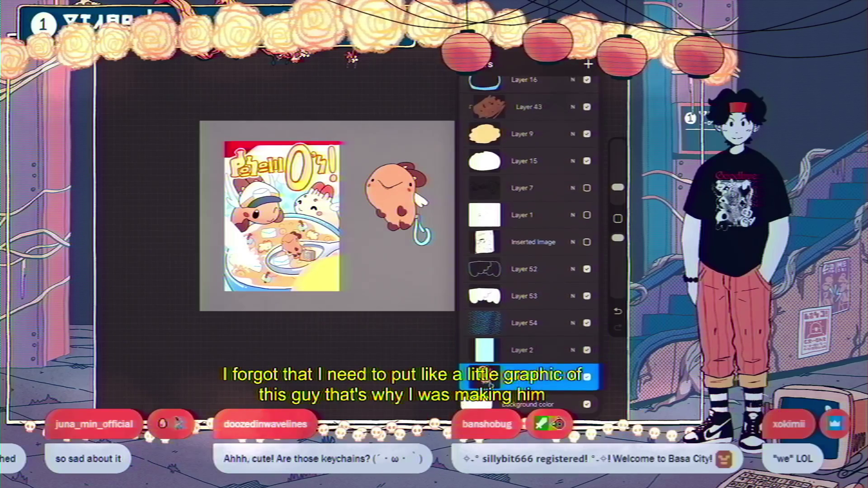
{"action": "mouse_move", "coordinate": [529, 376]}
{"action": "left_mouse_down"}
{"action": "mouse_move", "coordinate": [555, 90]}
{"action": "mouse_move", "coordinate": [546, 181]}
{"action": "mouse_move", "coordinate": [545, 108]}
{"action": "mouse_move", "coordinate": [529, 210]}
{"action": "left_mouse_up"}
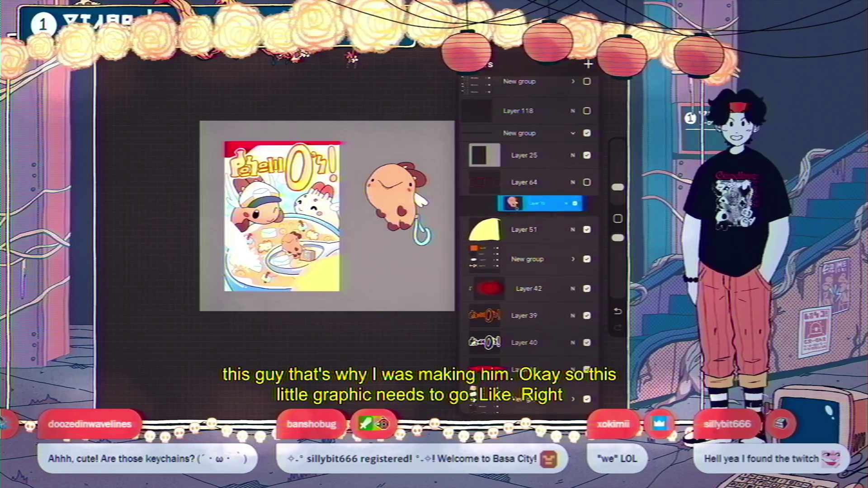
{"action": "scroll", "coordinate": [309, 258], "scroll_direction": "up", "scroll_amount": 3}
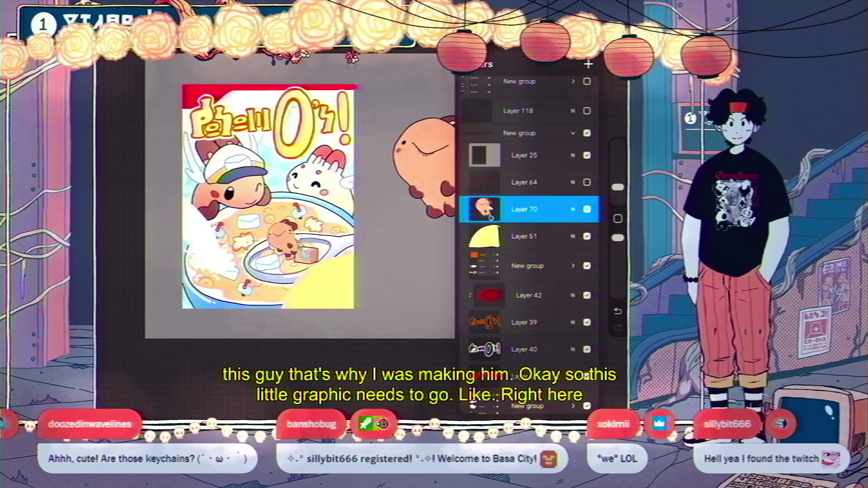
Step: Scale the orange character down and nudge it into the box's lower right near the bowl
{"action": "key", "text": "v"}
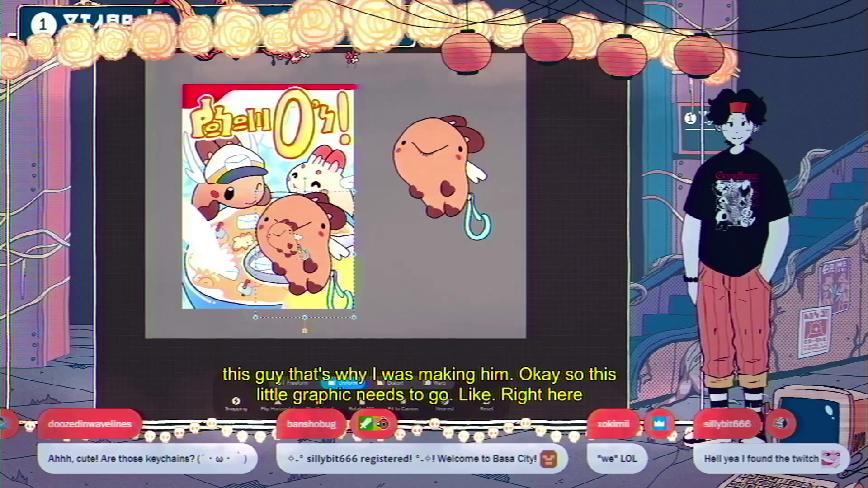
{"action": "mouse_move", "coordinate": [392, 114]}
{"action": "left_mouse_down"}
{"action": "mouse_move", "coordinate": [312, 260]}
{"action": "mouse_move", "coordinate": [309, 253]}
{"action": "left_mouse_up"}
{"action": "left_click_drag", "start_coordinate": [331, 283], "coordinate": [330, 282]}
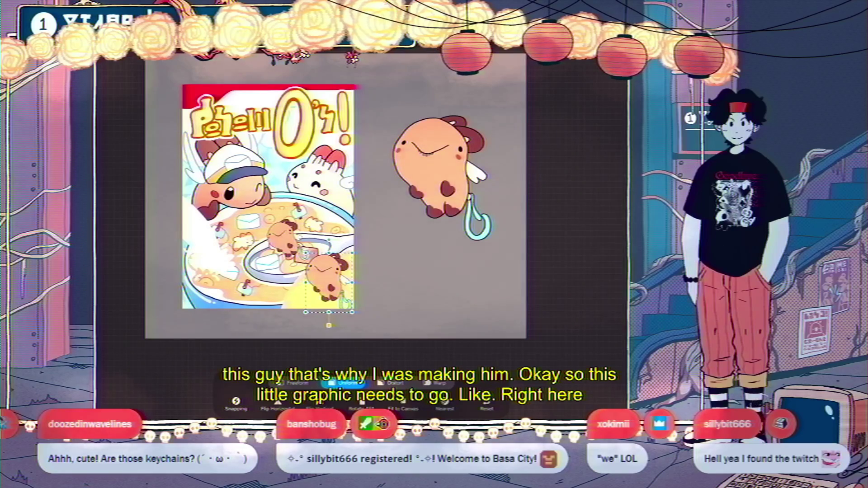
{"action": "left_click", "coordinate": [180, 43]}
{"action": "left_click", "coordinate": [587, 43]}
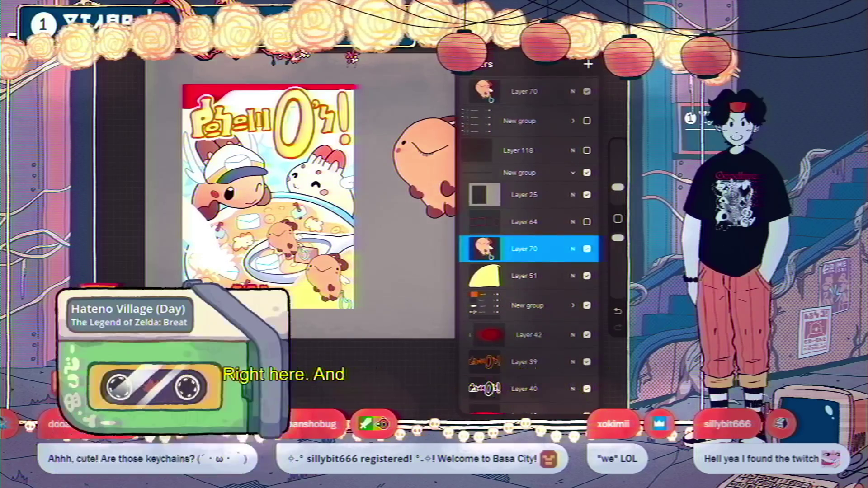
Step: Hide the Layer 70 copies, moving the large character's layer to the top of the list
{"action": "scroll", "coordinate": [529, 248], "scroll_direction": "up", "scroll_amount": 4}
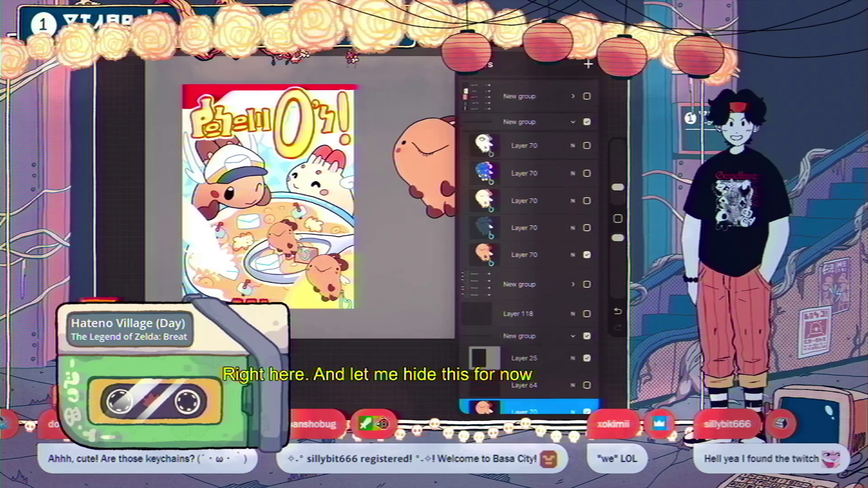
{"action": "left_click", "coordinate": [586, 249]}
{"action": "left_click_drag", "start_coordinate": [524, 407], "coordinate": [524, 93]}
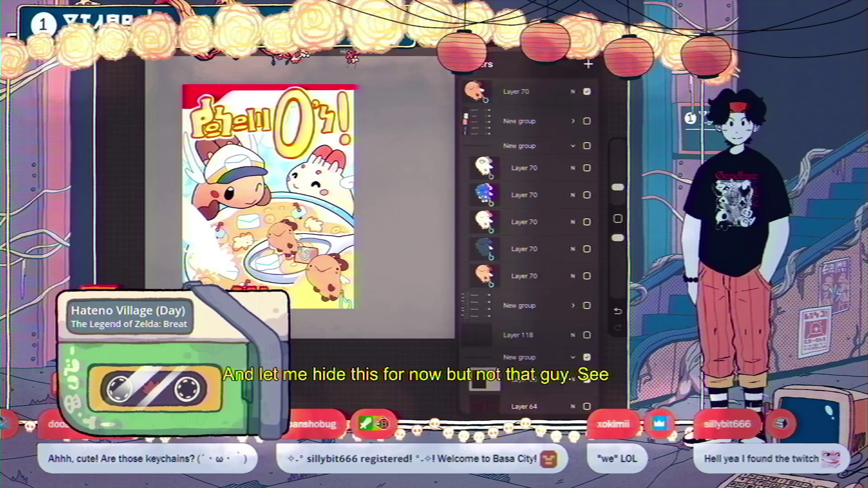
{"action": "left_click", "coordinate": [586, 92]}
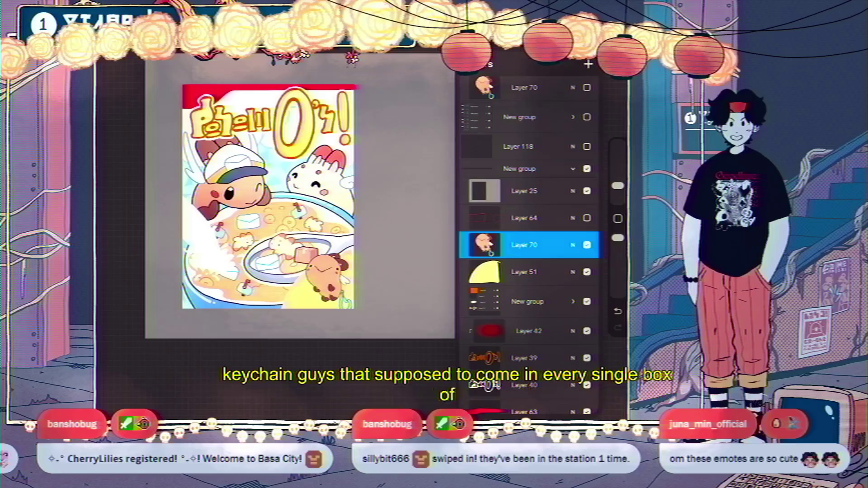
Step: Add a new blank Layer 131 above Layer 51
{"action": "left_click", "coordinate": [588, 63]}
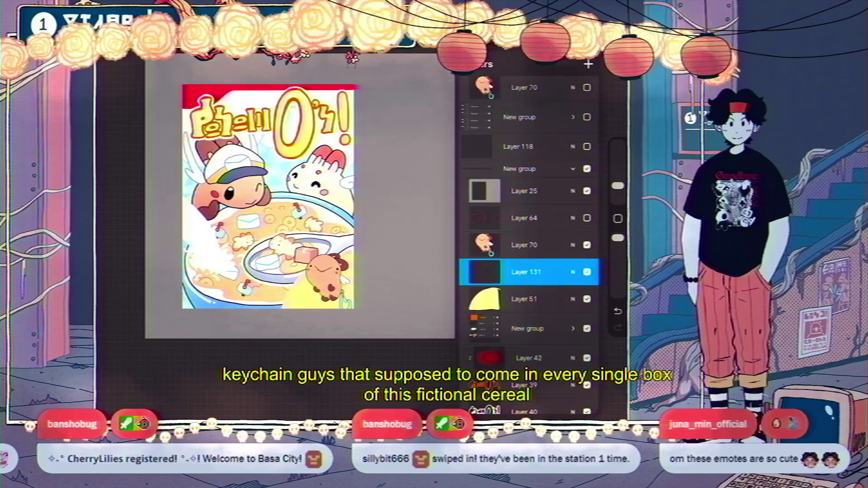
{"action": "key", "text": "b"}
{"action": "key", "text": "Escape"}
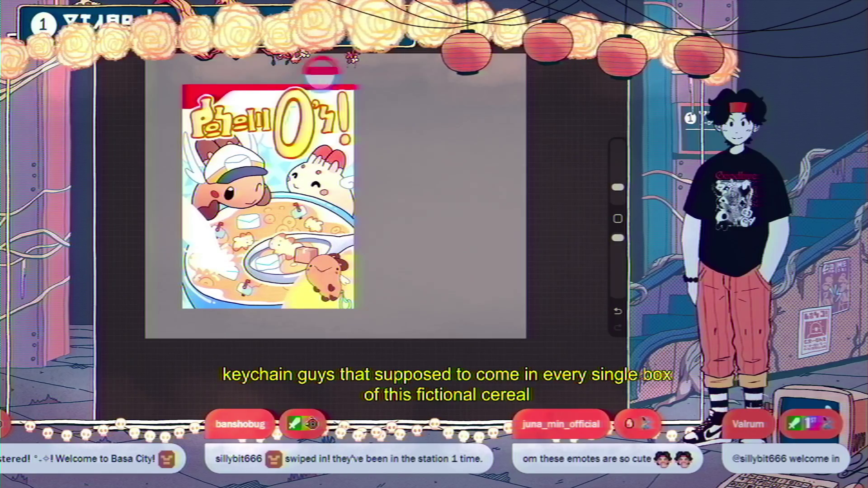
Step: Select the inker brush from the Recent brushes
{"action": "scroll", "coordinate": [325, 272], "scroll_direction": "up", "scroll_amount": 5}
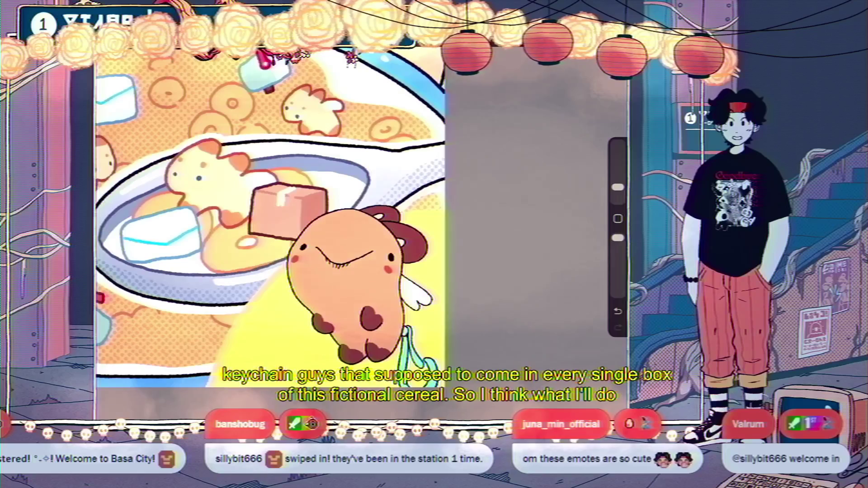
{"action": "key", "text": "b"}
{"action": "scroll", "coordinate": [457, 253], "scroll_direction": "up", "scroll_amount": 5}
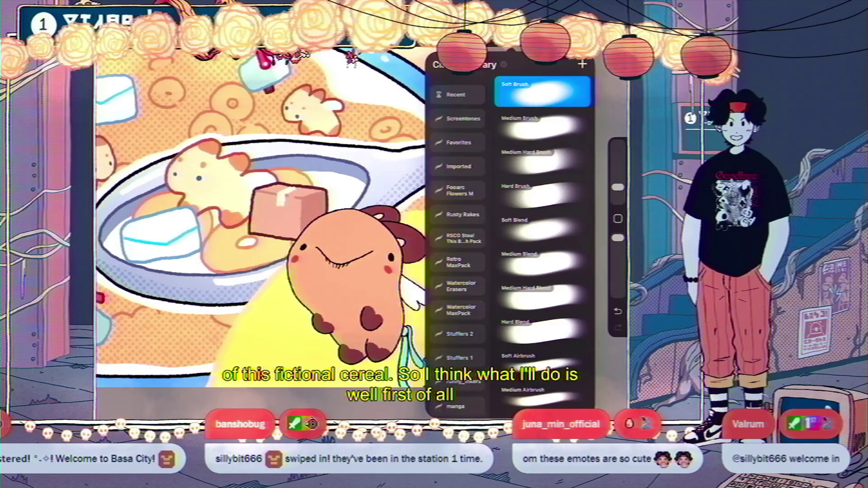
{"action": "left_click", "coordinate": [457, 98]}
{"action": "left_click", "coordinate": [543, 108]}
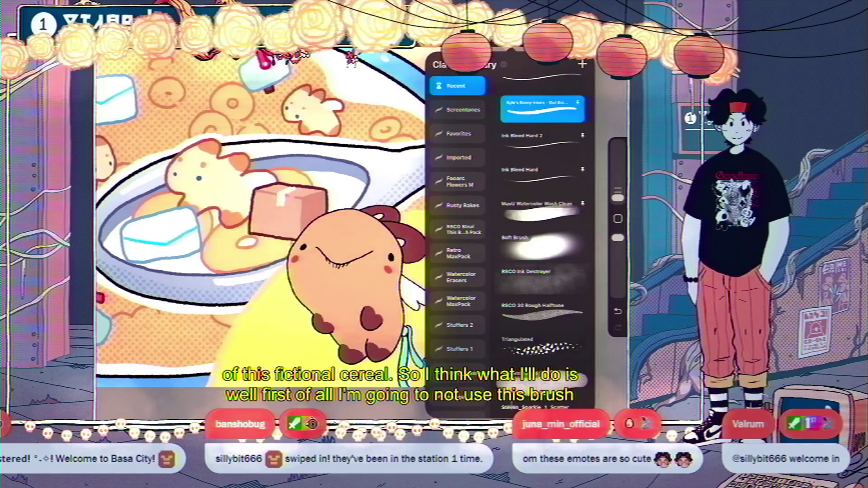
{"action": "key", "text": "Escape"}
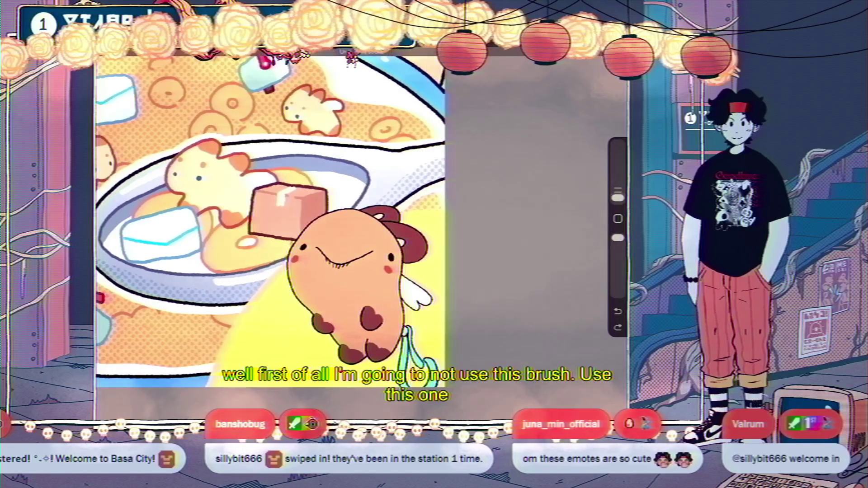
Step: Enlarge the brush and draw red strokes along the top of the character's head
{"action": "left_click_drag", "start_coordinate": [323, 214], "coordinate": [291, 242]}
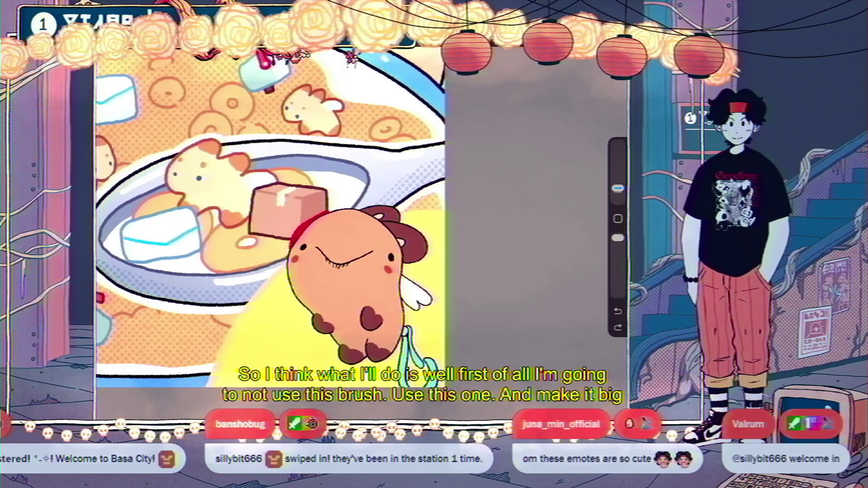
{"action": "left_click_drag", "start_coordinate": [618, 188], "coordinate": [617, 182]}
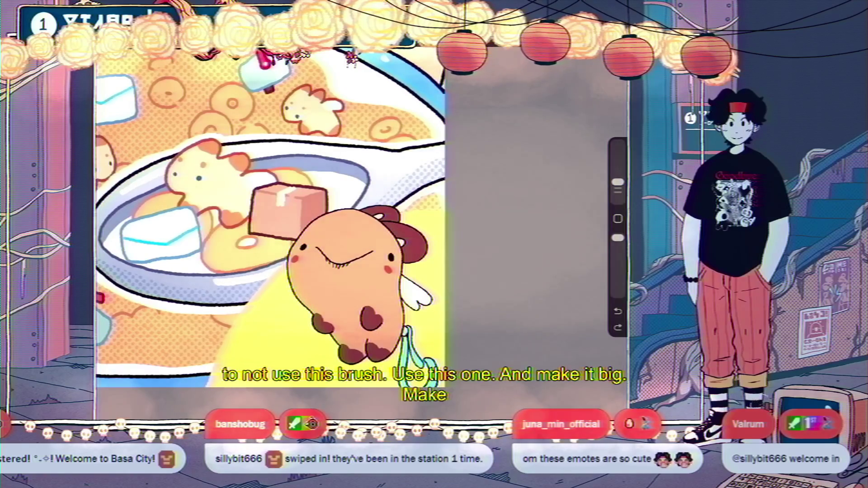
{"action": "left_click_drag", "start_coordinate": [289, 247], "coordinate": [289, 289]}
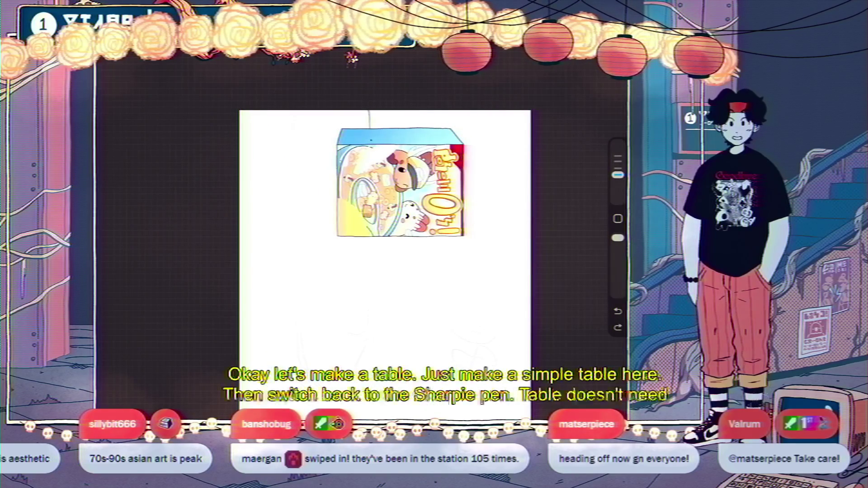
Step: Ink the oval tabletop beneath the box, erase its ragged end, and extend the upper curve
{"action": "left_click_drag", "start_coordinate": [369, 111], "coordinate": [366, 339]}
{"action": "left_click_drag", "start_coordinate": [297, 325], "coordinate": [302, 364]}
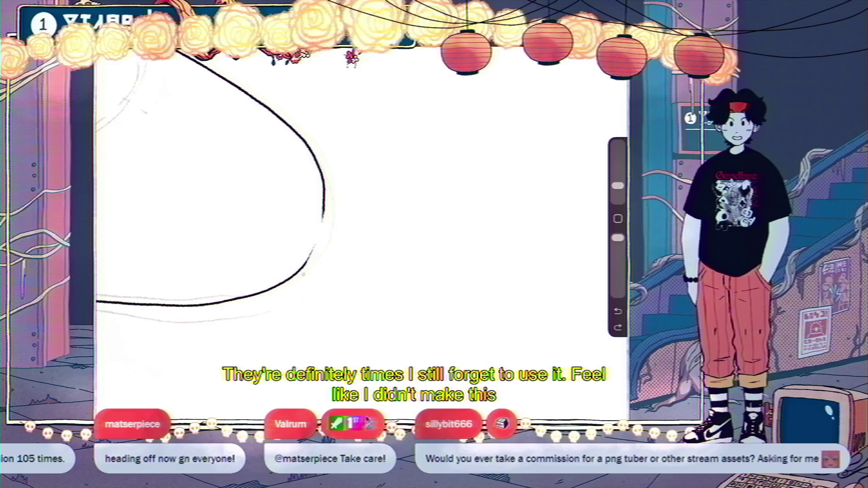
{"action": "left_click_drag", "start_coordinate": [317, 244], "coordinate": [302, 269]}
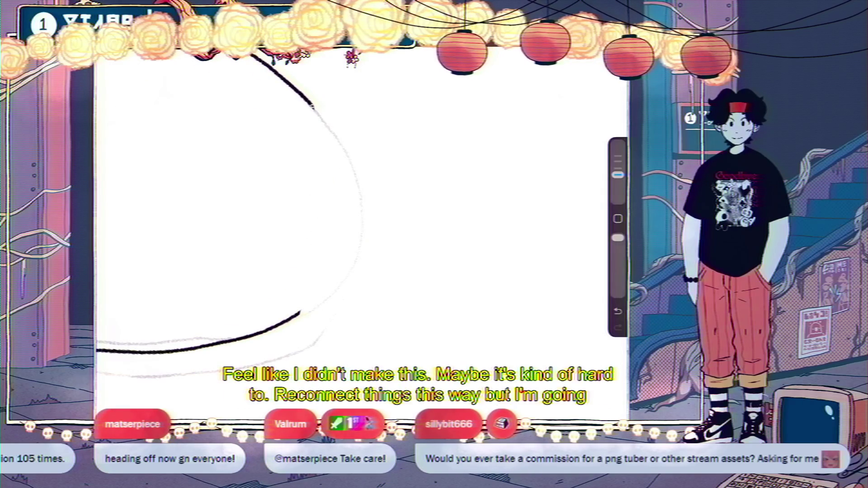
{"action": "left_click_drag", "start_coordinate": [312, 106], "coordinate": [336, 147]}
{"action": "mouse_move", "coordinate": [313, 108]}
{"action": "left_mouse_down"}
{"action": "mouse_move", "coordinate": [361, 189]}
{"action": "mouse_move", "coordinate": [355, 253]}
{"action": "left_mouse_up"}
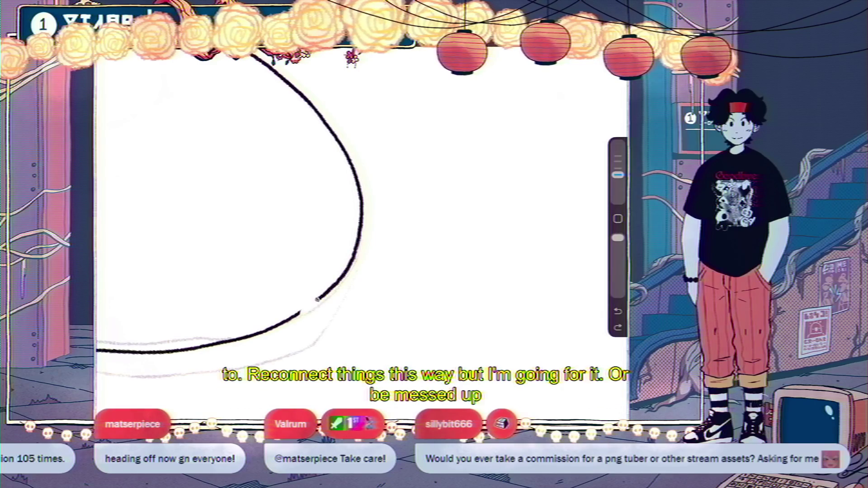
{"action": "left_click_drag", "start_coordinate": [317, 203], "coordinate": [397, 172]}
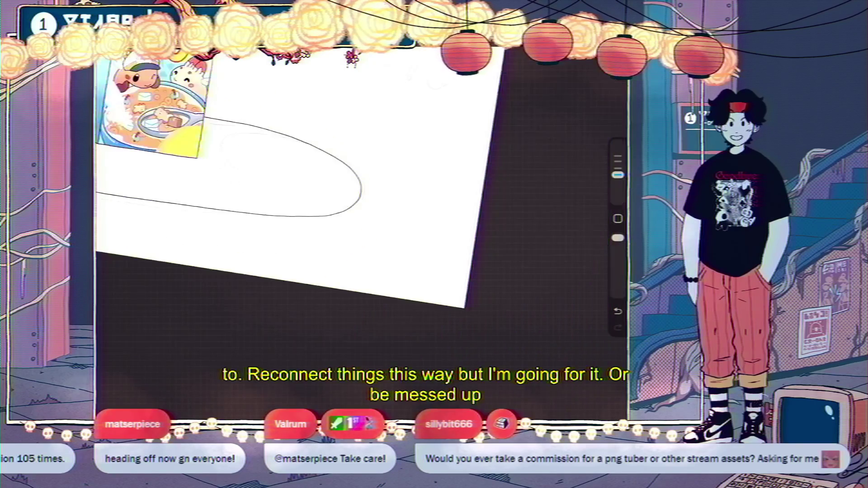
Step: Draw the tabletop's parallel edge line, undoing and redrawing the overlong strokes
{"action": "left_click_drag", "start_coordinate": [317, 203], "coordinate": [317, 200]}
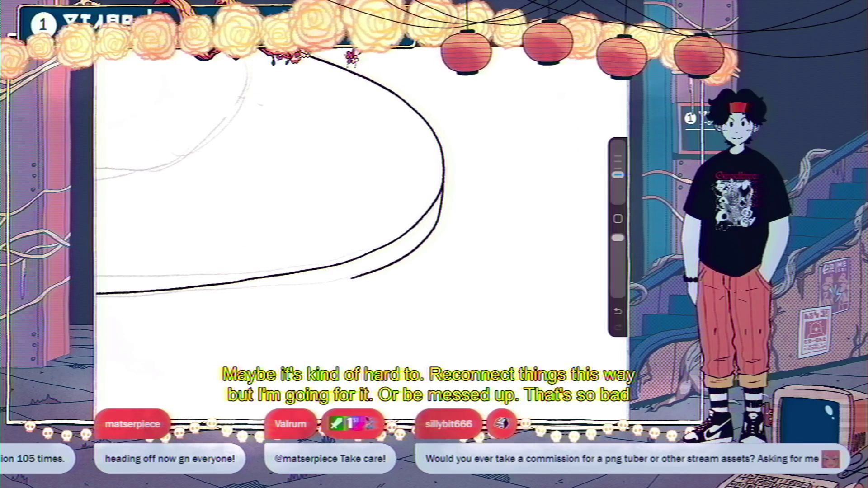
{"action": "left_click_drag", "start_coordinate": [317, 204], "coordinate": [344, 235]}
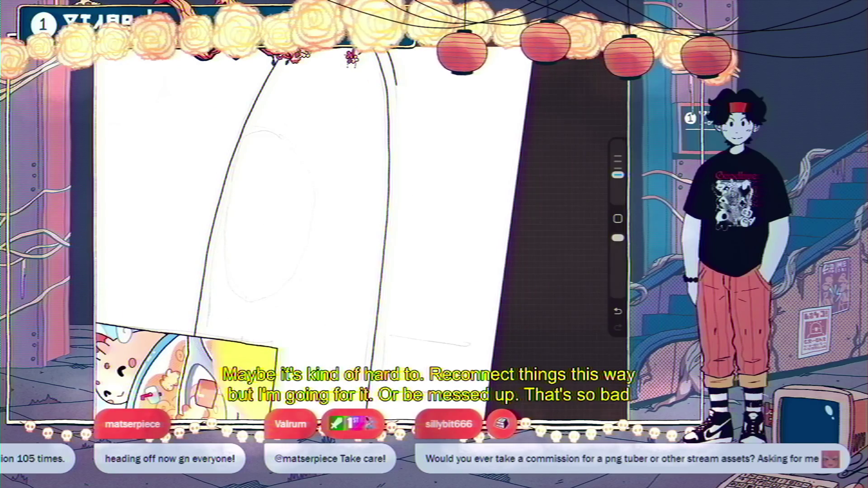
{"action": "left_click_drag", "start_coordinate": [398, 93], "coordinate": [386, 336]}
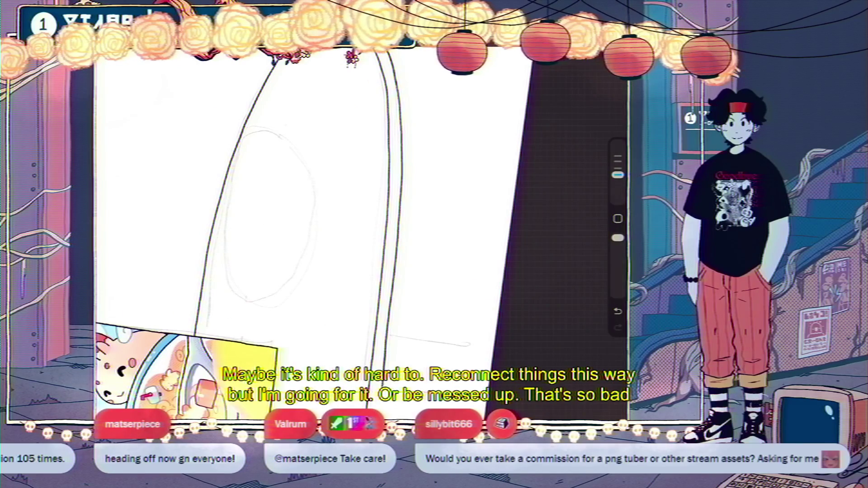
{"action": "left_click_drag", "start_coordinate": [298, 226], "coordinate": [253, 235]}
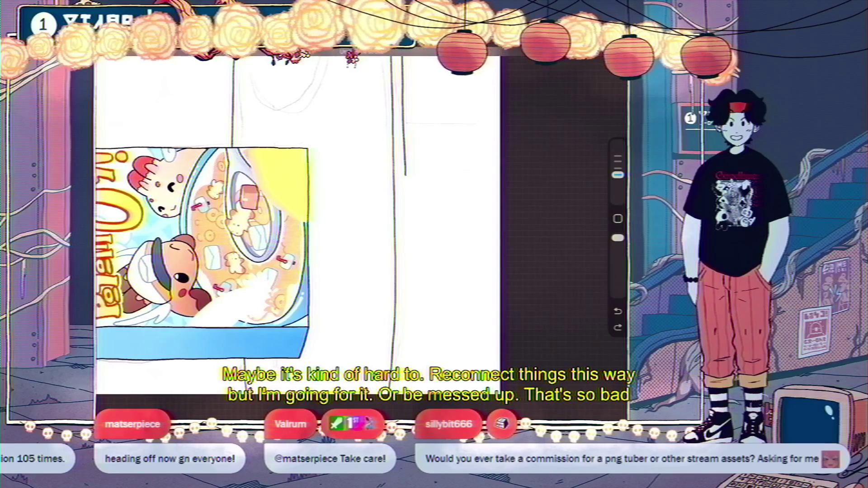
{"action": "key", "text": "ctrl+z"}
{"action": "left_click_drag", "start_coordinate": [406, 194], "coordinate": [408, 223]}
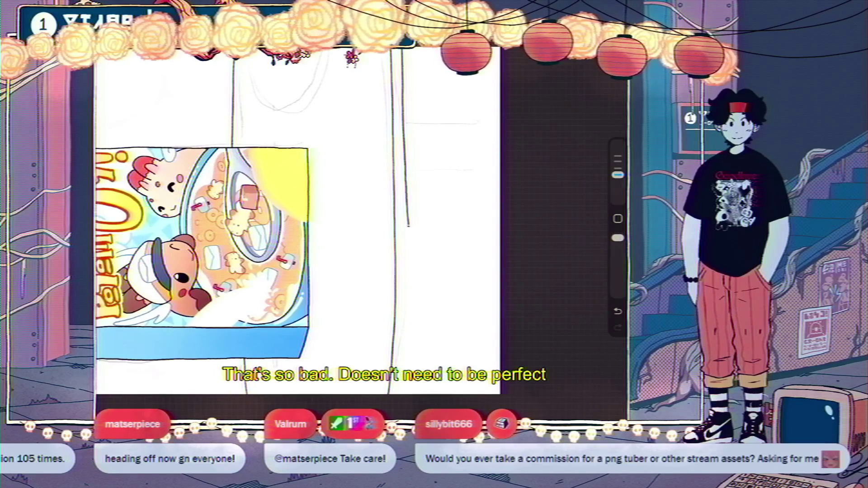
{"action": "left_click_drag", "start_coordinate": [409, 260], "coordinate": [410, 296]}
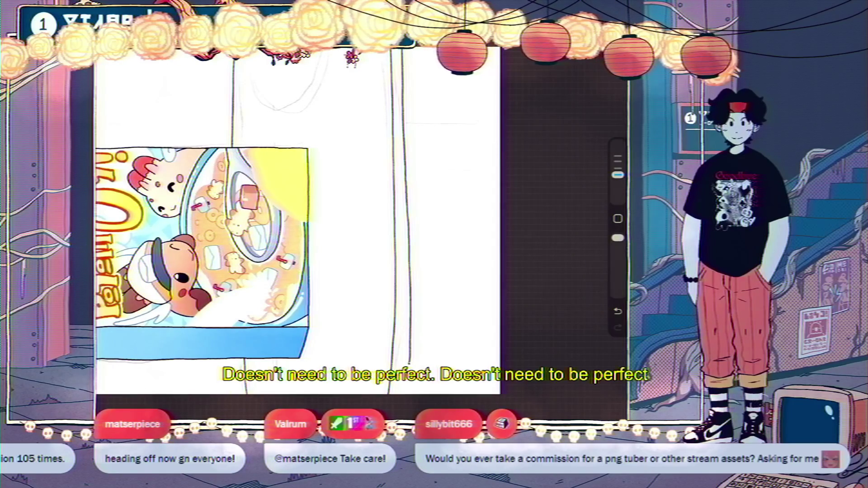
{"action": "key", "text": "ctrl+z"}
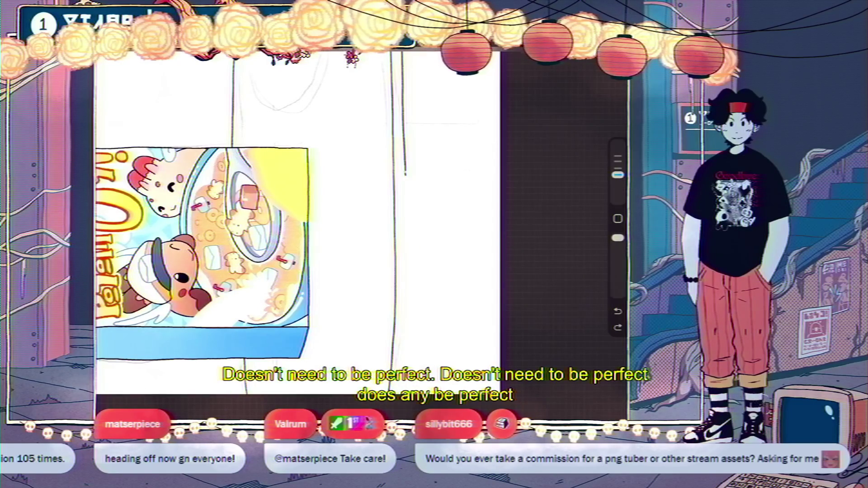
{"action": "left_click_drag", "start_coordinate": [406, 214], "coordinate": [406, 392]}
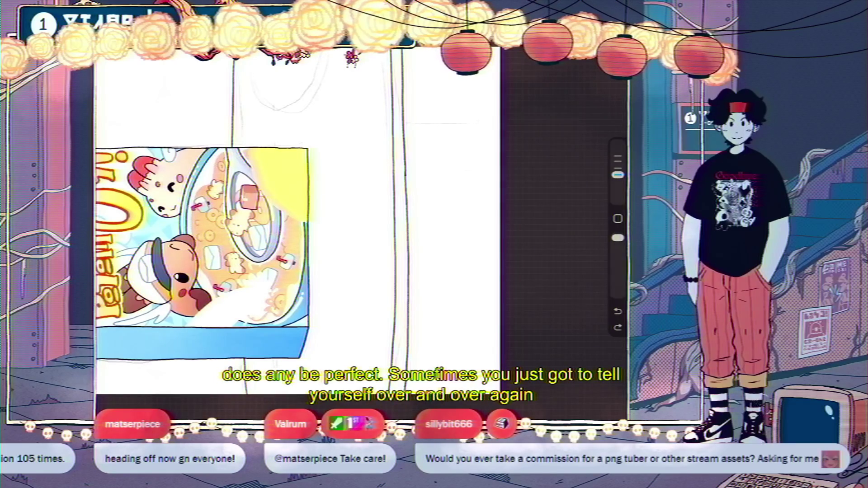
{"action": "scroll", "coordinate": [298, 221], "scroll_direction": "down", "scroll_amount": 5}
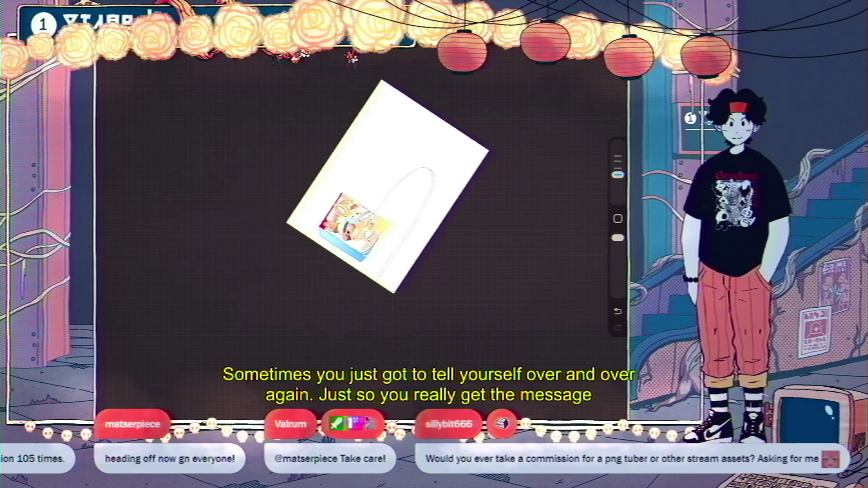
{"action": "scroll", "coordinate": [362, 221], "scroll_direction": "up", "scroll_amount": 5}
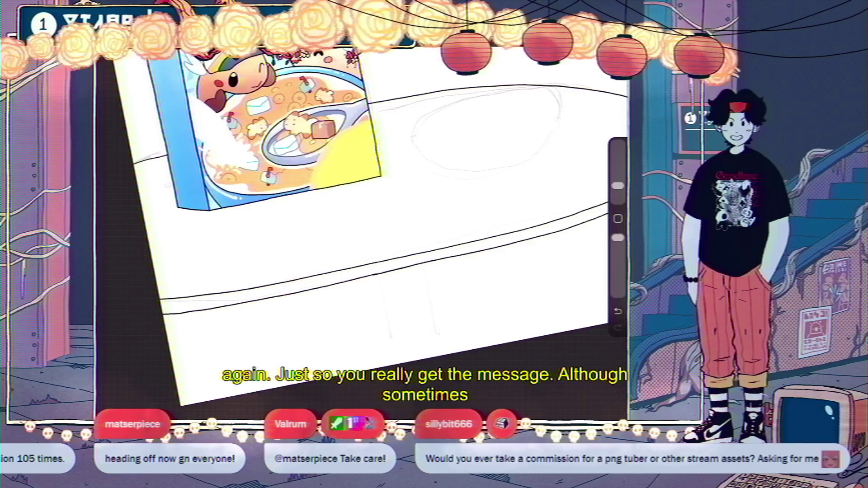
{"action": "scroll", "coordinate": [339, 136], "scroll_direction": "up", "scroll_amount": 3}
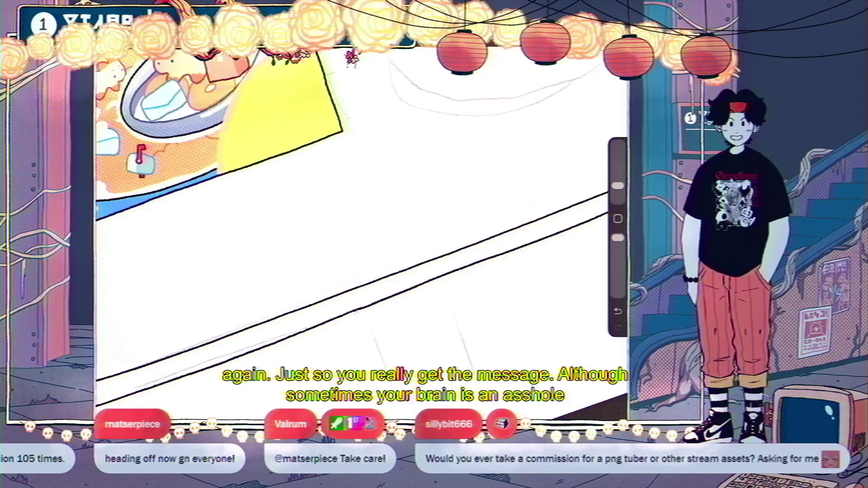
{"action": "scroll", "coordinate": [362, 221], "scroll_direction": "down", "scroll_amount": 5}
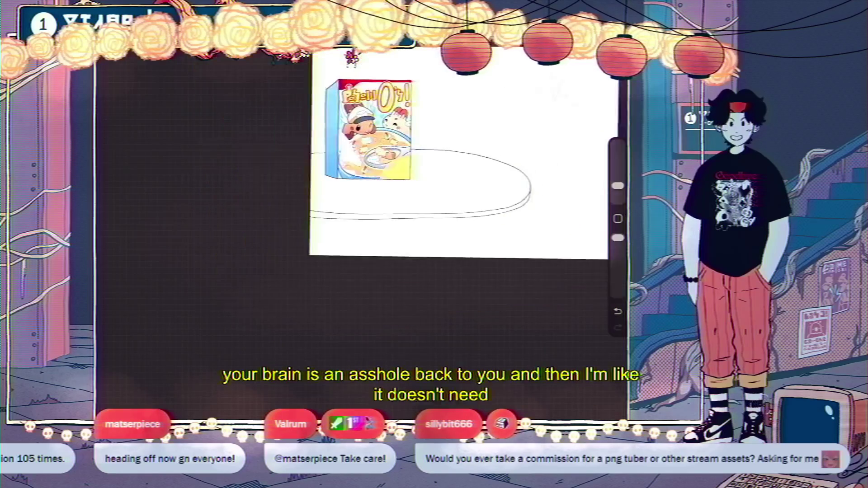
{"action": "scroll", "coordinate": [448, 163], "scroll_direction": "up", "scroll_amount": 2}
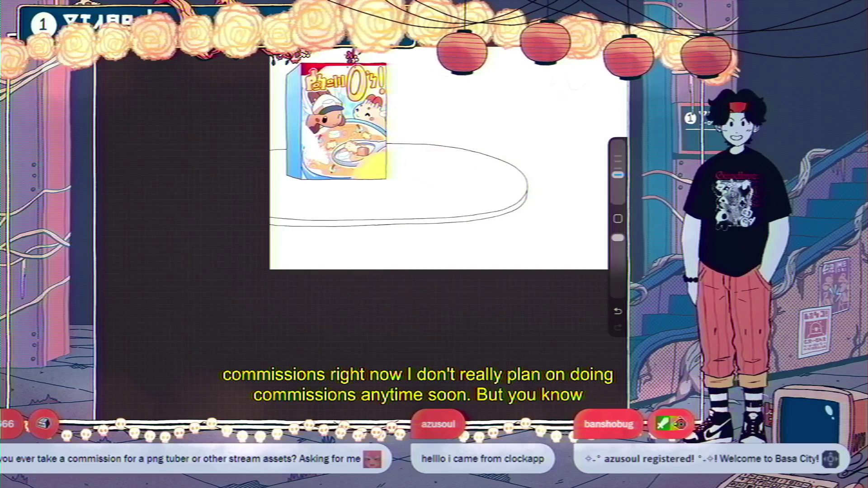
Step: Draw two vertical pedestal lines under the tabletop, redrawing the first one
{"action": "scroll", "coordinate": [393, 185], "scroll_direction": "up", "scroll_amount": 3}
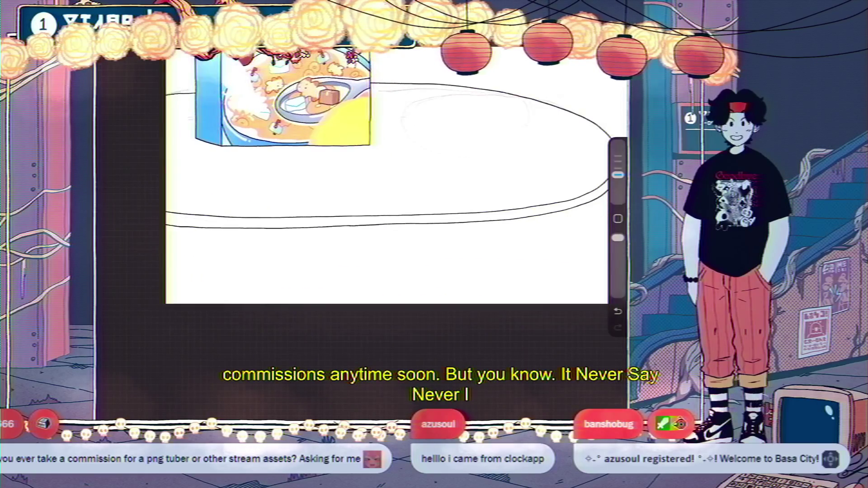
{"action": "left_click_drag", "start_coordinate": [367, 231], "coordinate": [367, 249]}
{"action": "key", "text": "ctrl+z"}
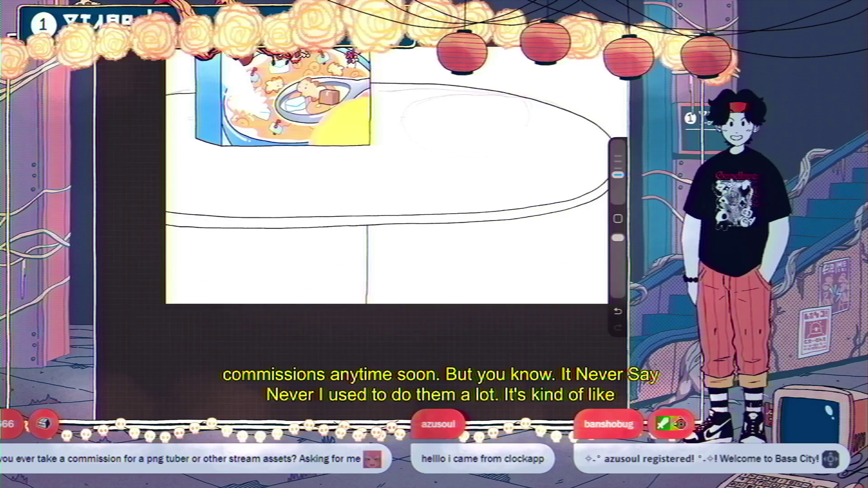
{"action": "left_click_drag", "start_coordinate": [367, 226], "coordinate": [366, 258]}
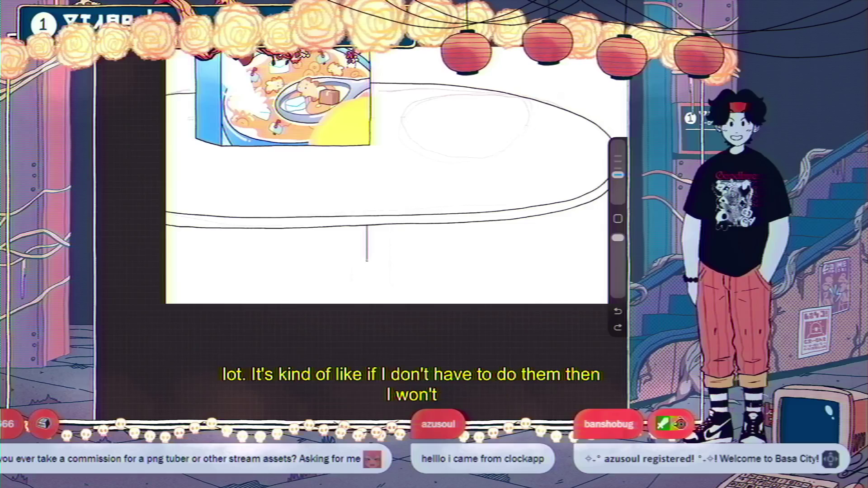
{"action": "left_click_drag", "start_coordinate": [367, 292], "coordinate": [367, 303]}
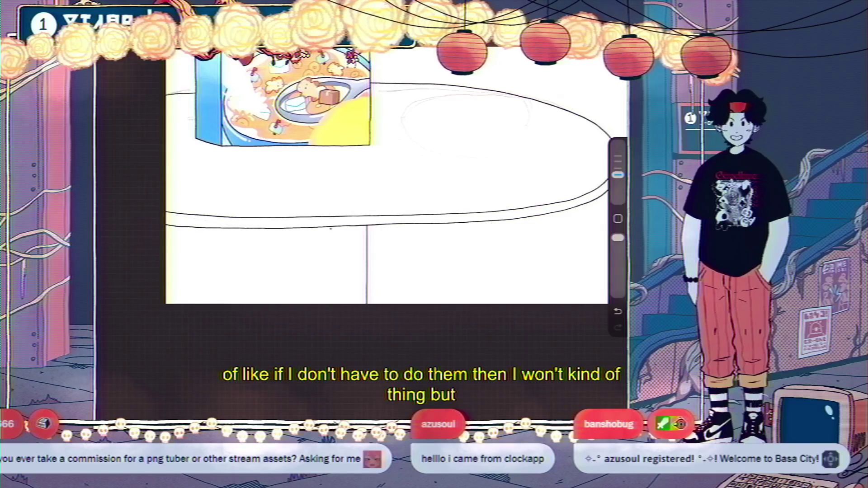
{"action": "left_click_drag", "start_coordinate": [331, 229], "coordinate": [330, 304]}
Step: Review the box and table, then start changing the background colour to deep maroon red
{"action": "scroll", "coordinate": [389, 177], "scroll_direction": "down", "scroll_amount": 5}
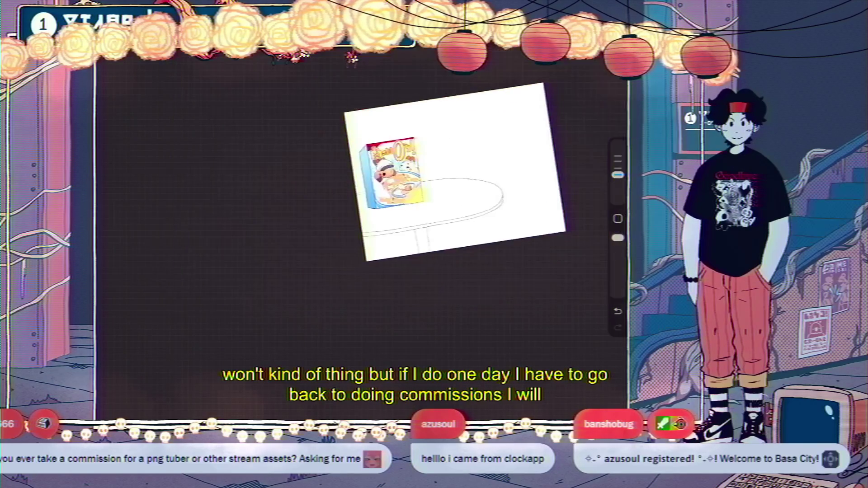
{"action": "scroll", "coordinate": [397, 195], "scroll_direction": "down", "scroll_amount": 3}
{"action": "scroll", "coordinate": [375, 185], "scroll_direction": "up", "scroll_amount": 1}
{"action": "scroll", "coordinate": [375, 186], "scroll_direction": "up", "scroll_amount": 2}
{"action": "scroll", "coordinate": [375, 186], "scroll_direction": "up", "scroll_amount": 1}
{"action": "scroll", "coordinate": [375, 186], "scroll_direction": "up", "scroll_amount": 2}
{"action": "scroll", "coordinate": [406, 208], "scroll_direction": "down", "scroll_amount": 3}
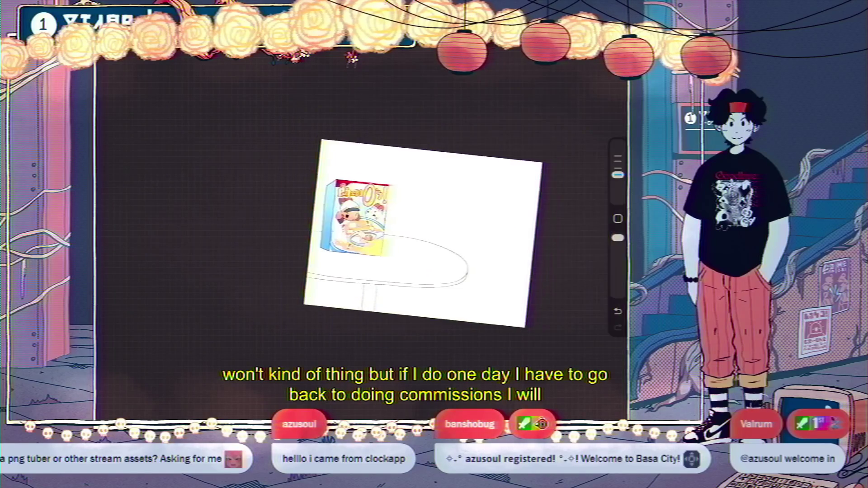
{"action": "scroll", "coordinate": [384, 217], "scroll_direction": "down", "scroll_amount": 2}
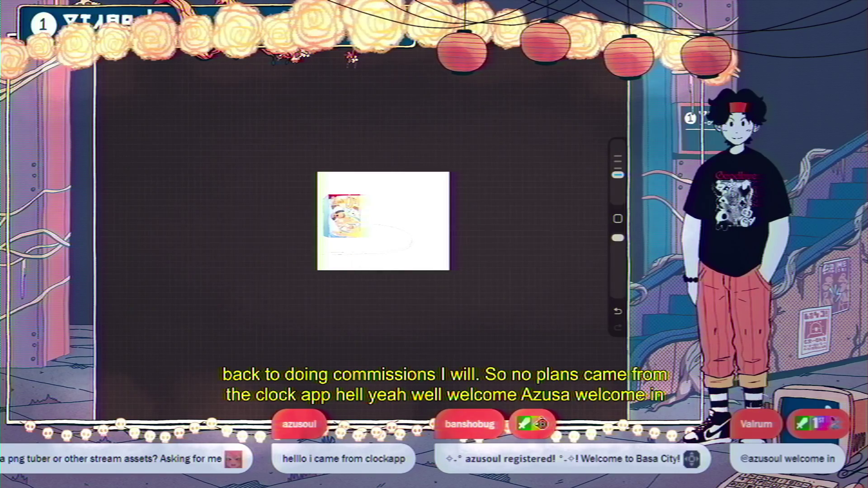
{"action": "scroll", "coordinate": [343, 228], "scroll_direction": "up", "scroll_amount": 1}
{"action": "scroll", "coordinate": [344, 228], "scroll_direction": "up", "scroll_amount": 2}
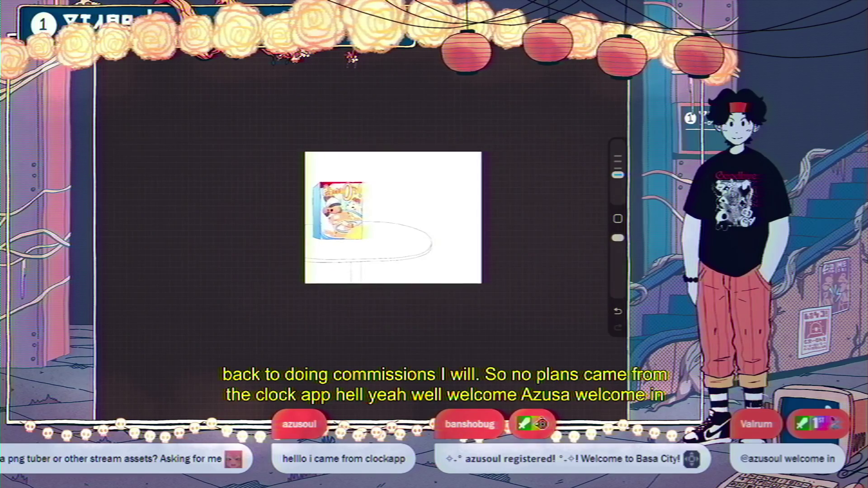
{"action": "scroll", "coordinate": [343, 228], "scroll_direction": "up", "scroll_amount": 2}
{"action": "scroll", "coordinate": [343, 228], "scroll_direction": "up", "scroll_amount": 3}
{"action": "left_click_drag", "start_coordinate": [447, 205], "coordinate": [412, 195]}
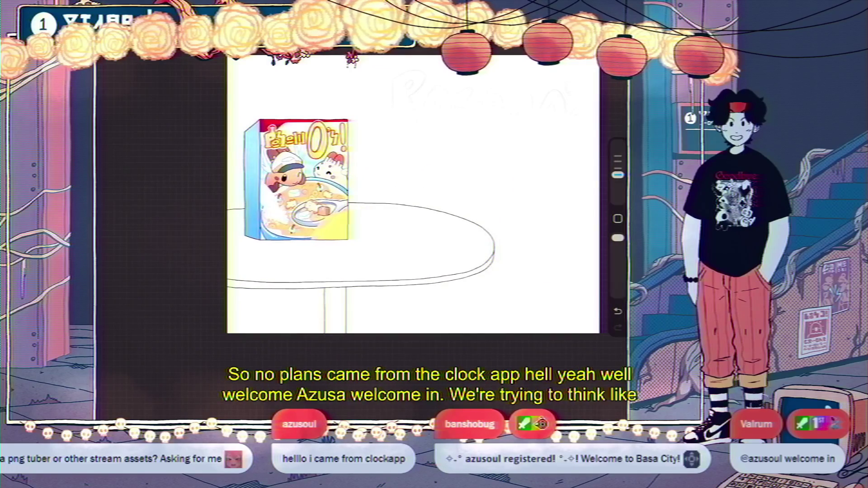
{"action": "scroll", "coordinate": [414, 195], "scroll_direction": "down", "scroll_amount": 2}
{"action": "scroll", "coordinate": [362, 194], "scroll_direction": "down", "scroll_amount": 2}
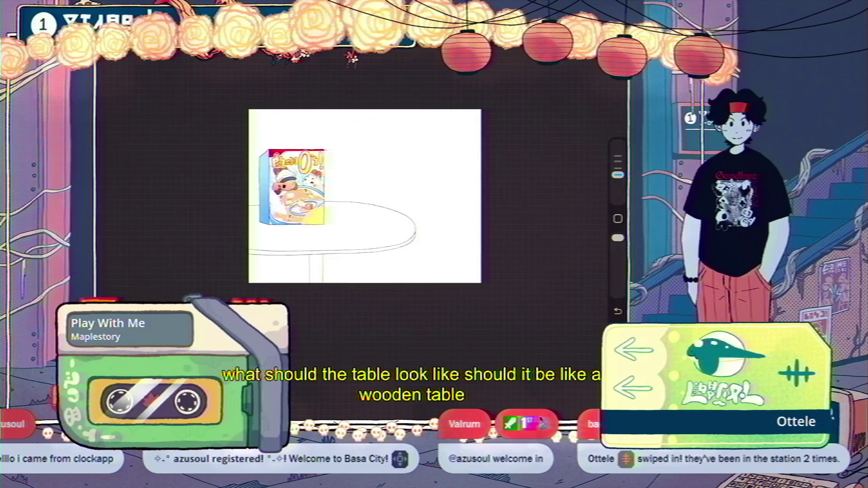
{"action": "scroll", "coordinate": [365, 196], "scroll_direction": "up", "scroll_amount": 2}
{"action": "scroll", "coordinate": [364, 196], "scroll_direction": "up", "scroll_amount": 1}
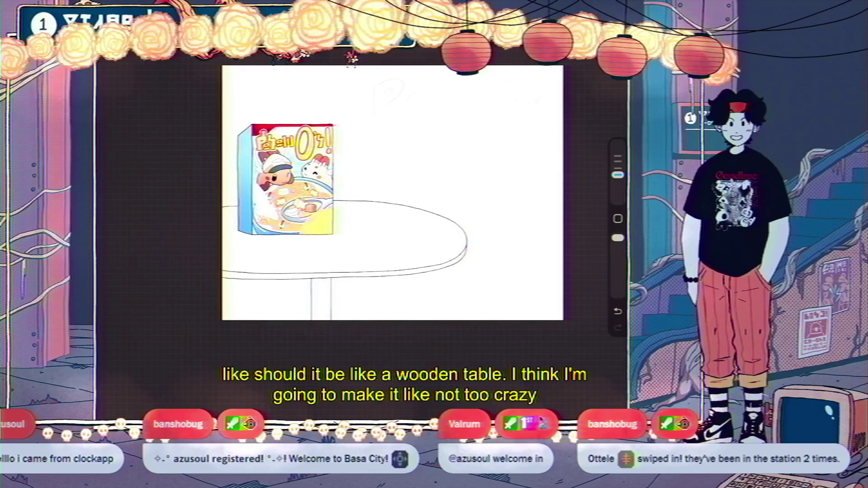
{"action": "key", "text": "l"}
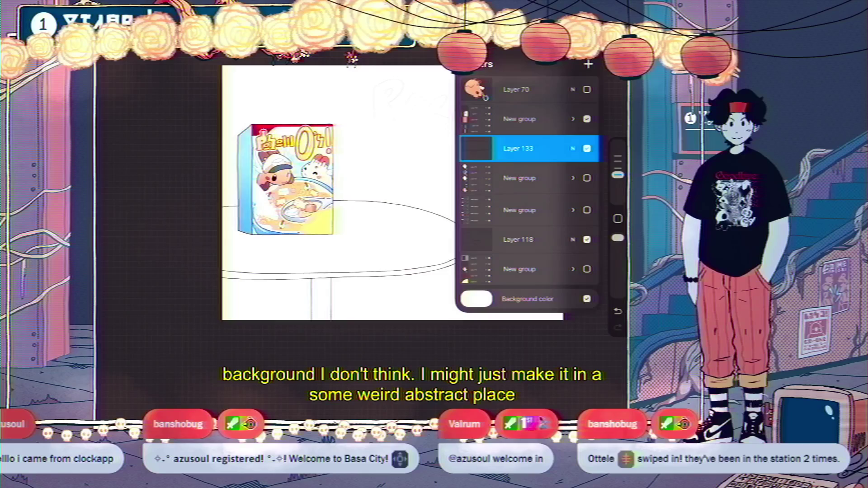
{"action": "left_click", "coordinate": [476, 299]}
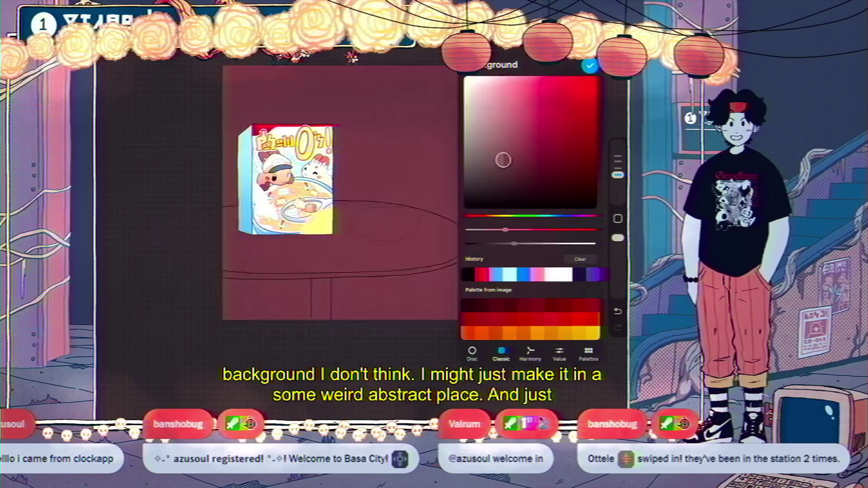
Step: Change the canvas background colour from maroon to bright pink
{"action": "left_click", "coordinate": [482, 79]}
{"action": "left_click_drag", "start_coordinate": [466, 216], "coordinate": [501, 216]}
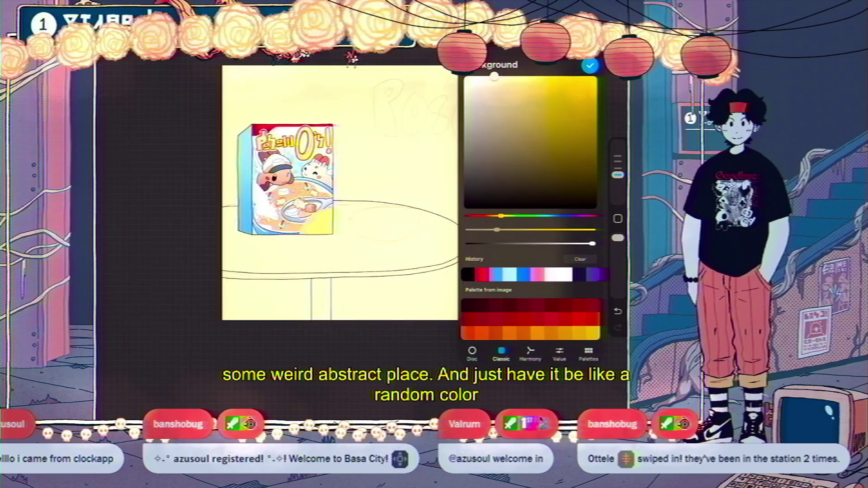
{"action": "left_click_drag", "start_coordinate": [481, 79], "coordinate": [520, 77]}
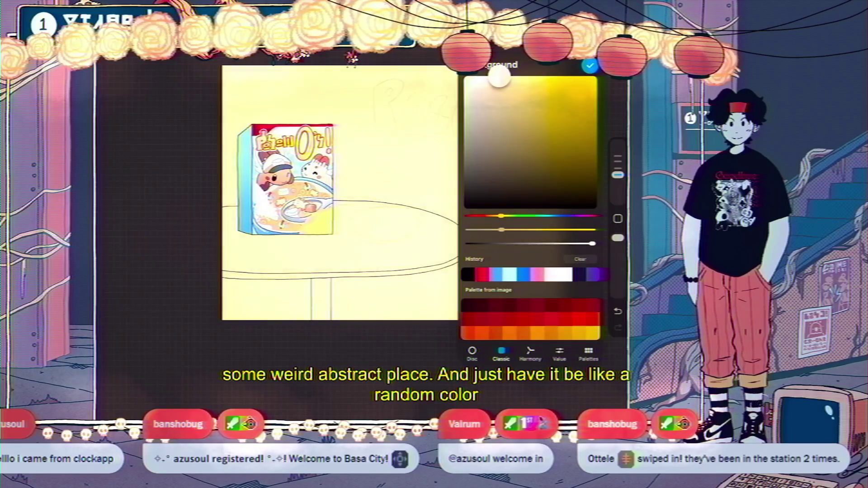
{"action": "left_click_drag", "start_coordinate": [500, 216], "coordinate": [583, 215]}
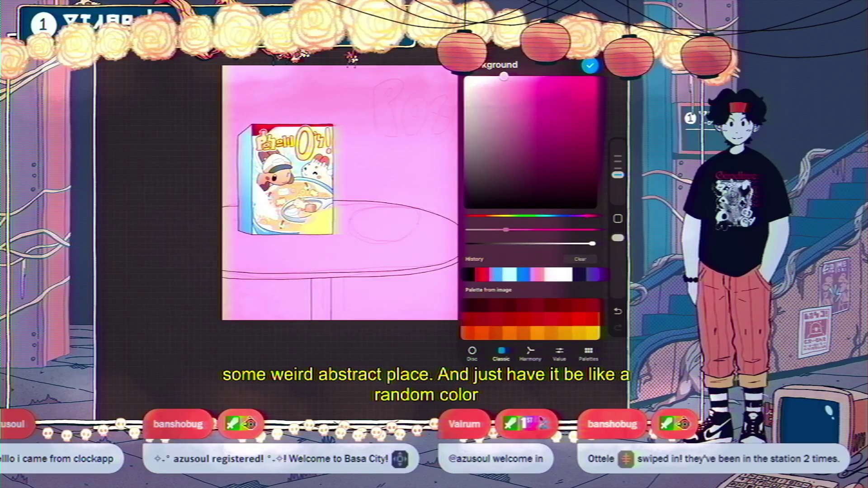
{"action": "left_click_drag", "start_coordinate": [503, 76], "coordinate": [501, 77]}
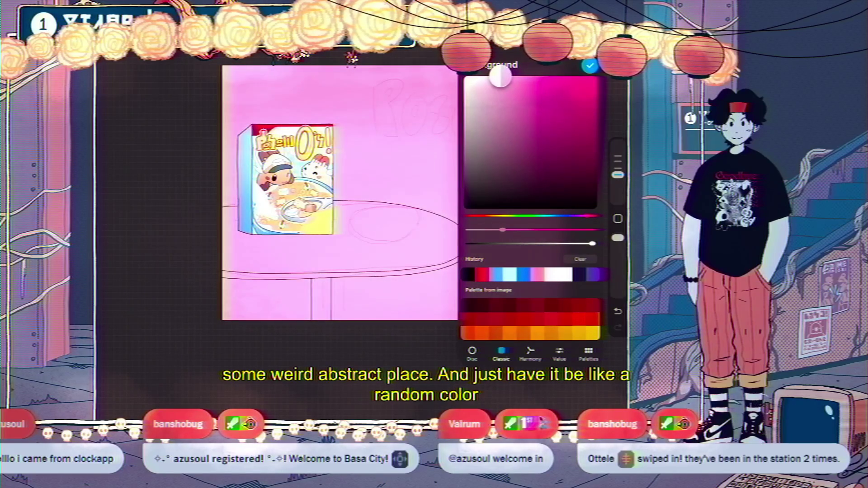
{"action": "left_click", "coordinate": [590, 65]}
Step: Set Layer 133 as a reference layer and add a new layer above it
{"action": "left_click", "coordinate": [570, 64]}
{"action": "left_click", "coordinate": [570, 64]}
{"action": "left_click", "coordinate": [571, 65]}
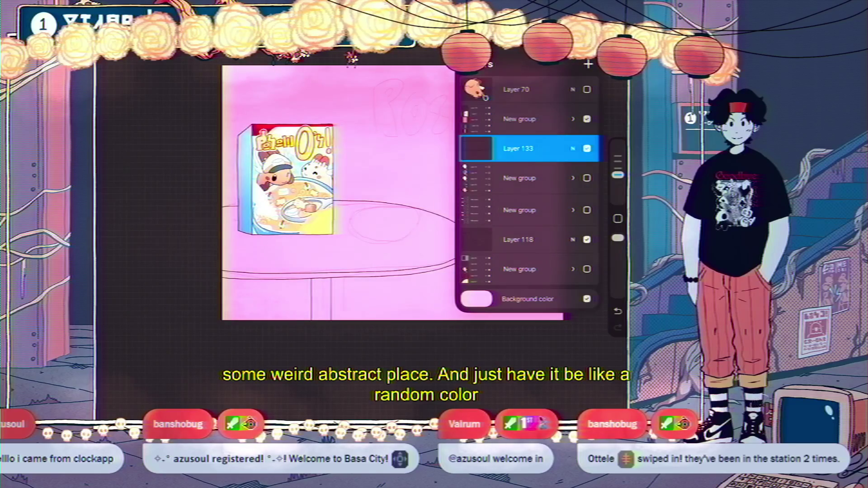
{"action": "left_click", "coordinate": [517, 148]}
{"action": "left_click", "coordinate": [407, 206]}
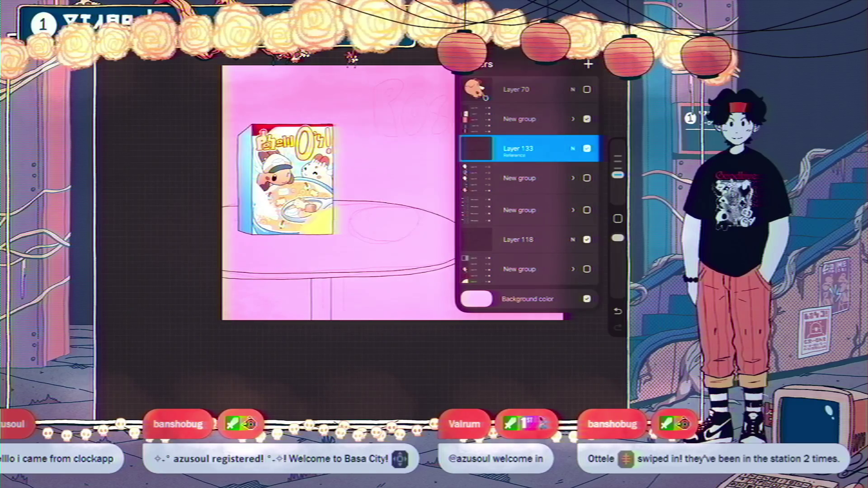
{"action": "left_click", "coordinate": [588, 64]}
Step: Fill the round tabletop and pedestal with flat white on Layer 134
{"action": "left_click", "coordinate": [590, 64]}
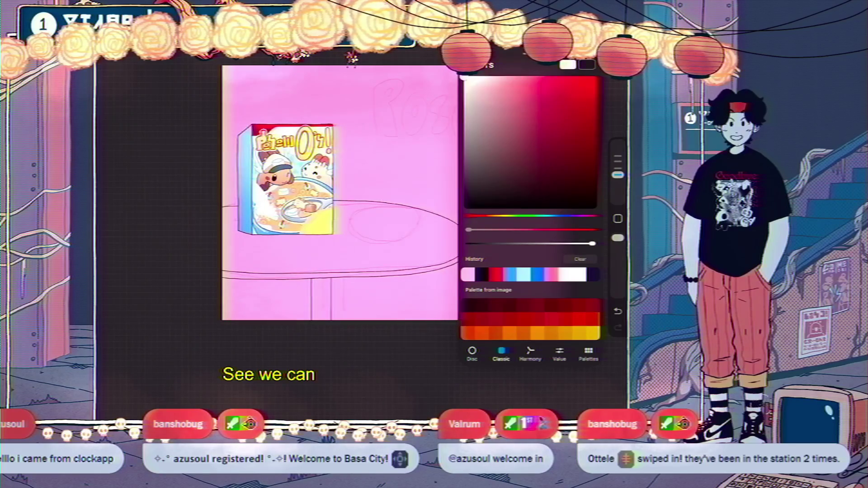
{"action": "left_click_drag", "start_coordinate": [589, 65], "coordinate": [384, 235]}
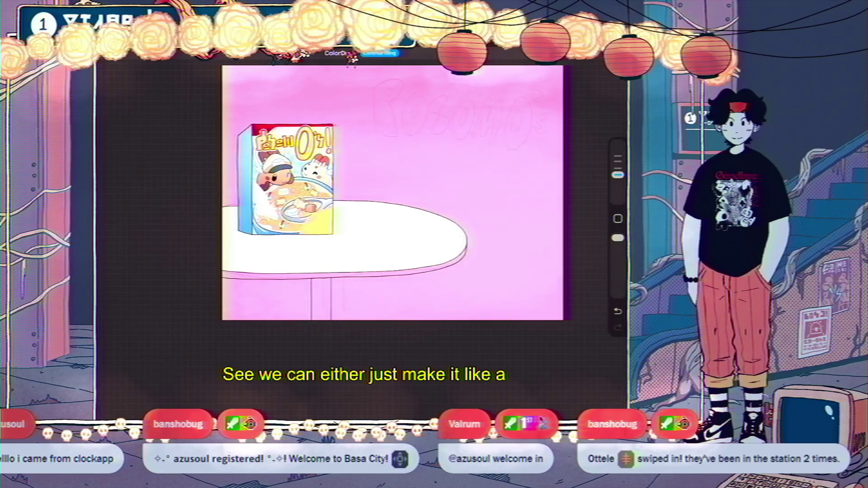
{"action": "left_click", "coordinate": [617, 54]}
{"action": "left_click", "coordinate": [617, 54]}
{"action": "left_click", "coordinate": [618, 53]}
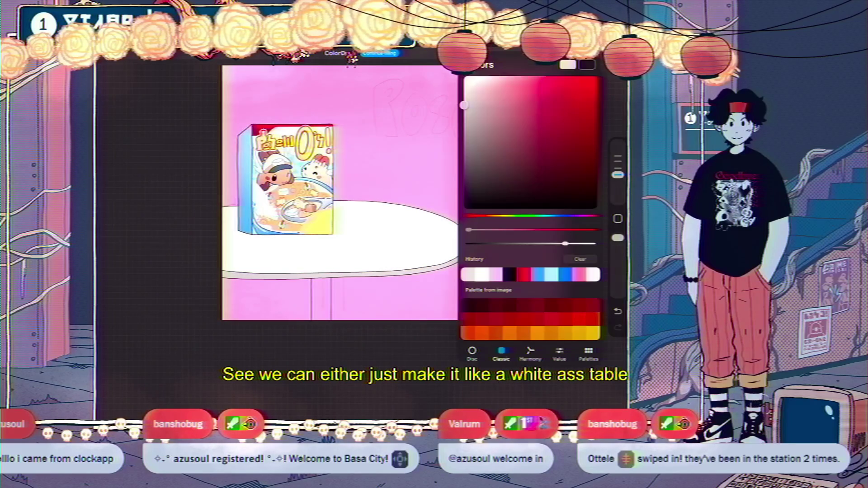
{"action": "left_click", "coordinate": [617, 53]}
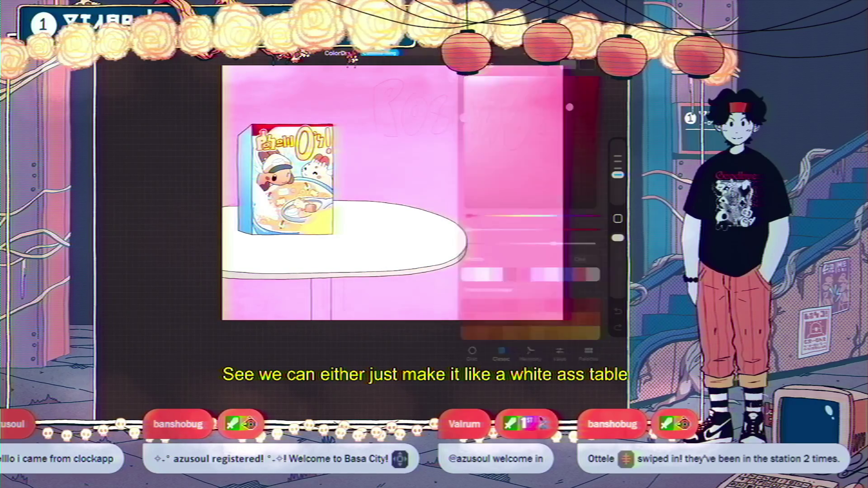
{"action": "scroll", "coordinate": [392, 192], "scroll_direction": "down", "scroll_amount": 5}
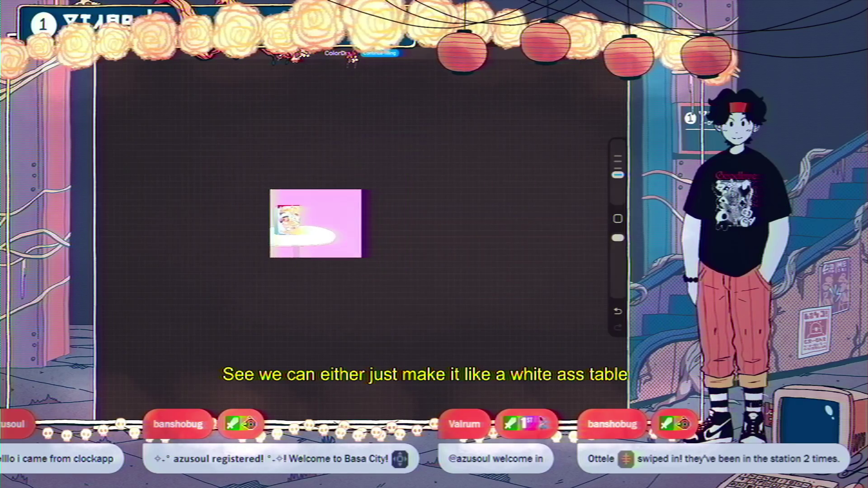
{"action": "scroll", "coordinate": [330, 180], "scroll_direction": "up", "scroll_amount": 4}
{"action": "scroll", "coordinate": [330, 181], "scroll_direction": "up", "scroll_amount": 3}
Step: Sample the tabletop's white to check the shade, then add Layer 135 above it
{"action": "left_click", "coordinate": [293, 235]}
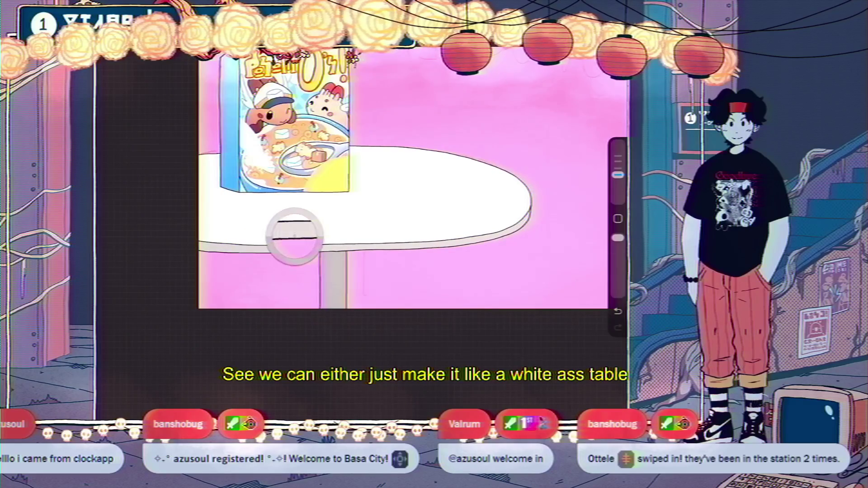
{"action": "left_click", "coordinate": [617, 53]}
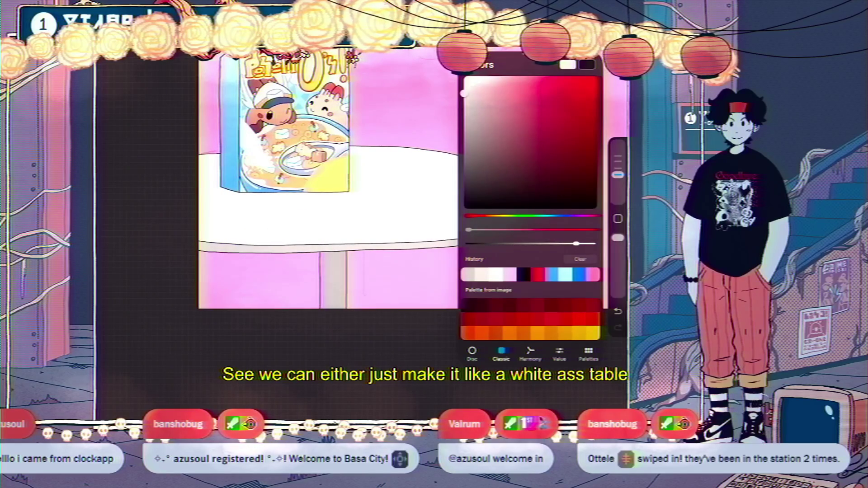
{"action": "left_click", "coordinate": [618, 53]}
{"action": "scroll", "coordinate": [393, 189], "scroll_direction": "down", "scroll_amount": 3}
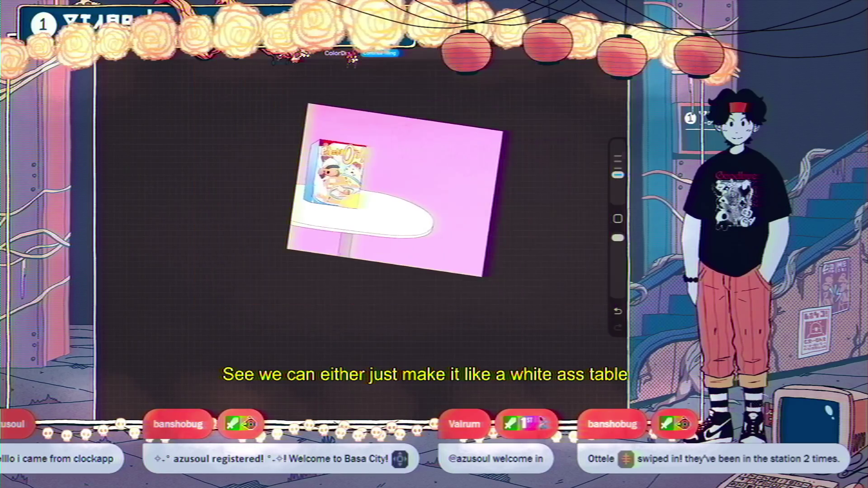
{"action": "scroll", "coordinate": [395, 194], "scroll_direction": "up", "scroll_amount": 2}
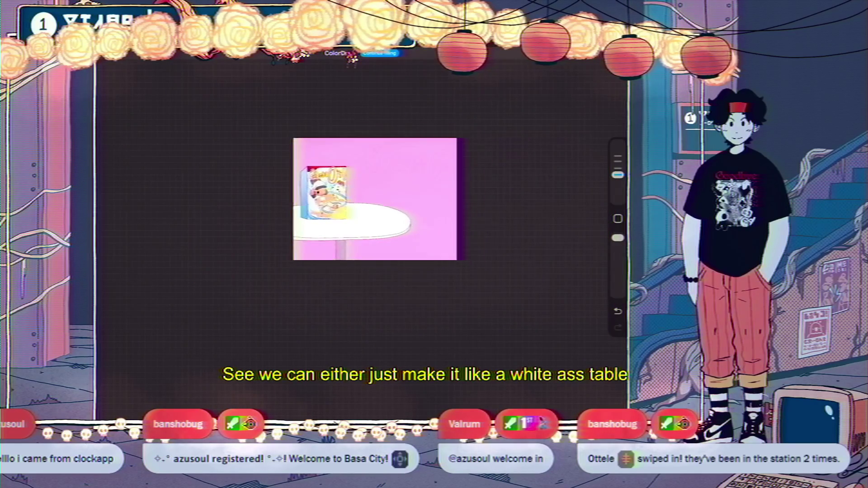
{"action": "scroll", "coordinate": [431, 194], "scroll_direction": "up", "scroll_amount": 3}
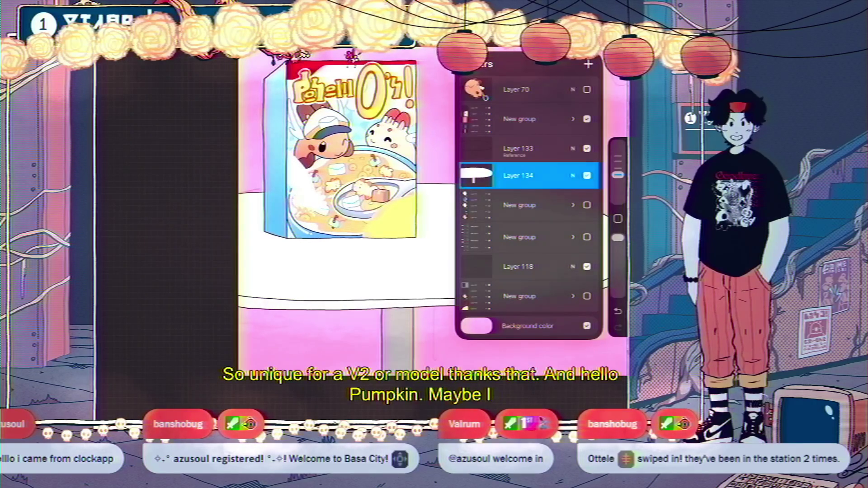
{"action": "left_click", "coordinate": [587, 63]}
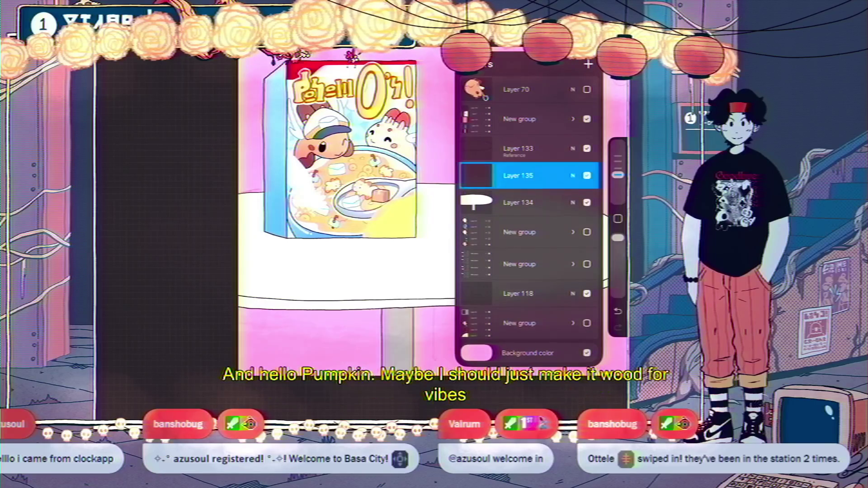
Step: Fill the tabletop with a light tan picked in the colour picker
{"action": "key", "text": "c"}
{"action": "left_click_drag", "start_coordinate": [507, 97], "coordinate": [509, 88]}
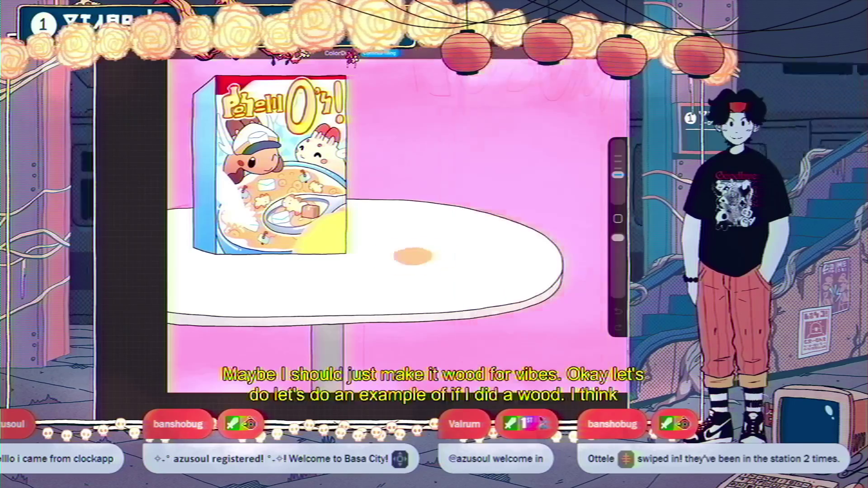
{"action": "left_click_drag", "start_coordinate": [586, 65], "coordinate": [312, 235]}
{"action": "scroll", "coordinate": [461, 207], "scroll_direction": "down", "scroll_amount": 5}
{"action": "scroll", "coordinate": [461, 208], "scroll_direction": "up", "scroll_amount": 5}
Step: Fill the table leg with a reddish brown, then a darker red-brown
{"action": "left_click", "coordinate": [587, 65]}
{"action": "left_click_drag", "start_coordinate": [488, 215], "coordinate": [484, 216]}
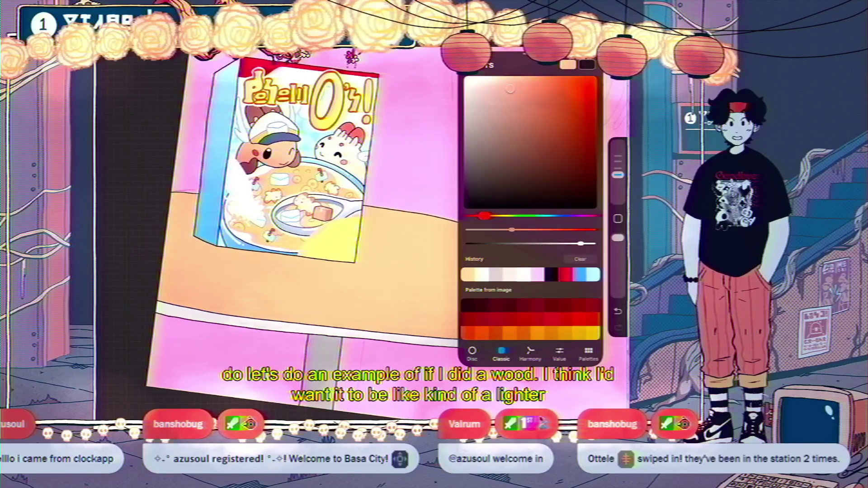
{"action": "left_click_drag", "start_coordinate": [510, 88], "coordinate": [519, 107]}
{"action": "left_click_drag", "start_coordinate": [568, 64], "coordinate": [316, 249]}
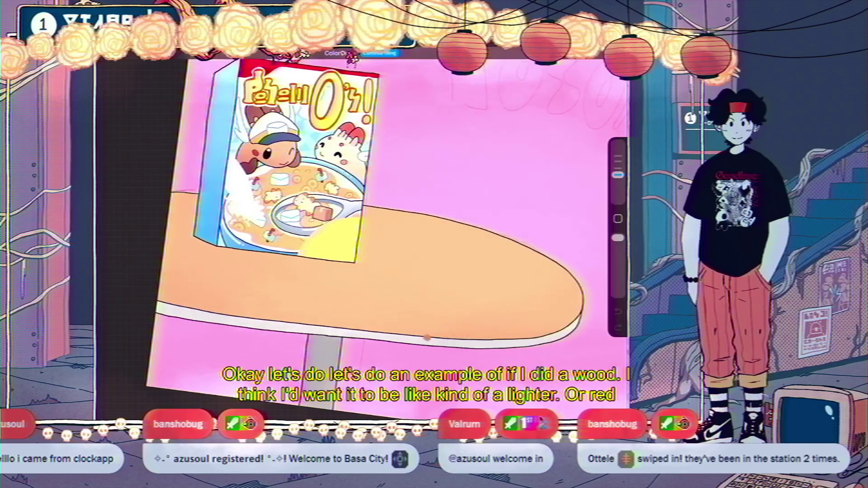
{"action": "scroll", "coordinate": [461, 208], "scroll_direction": "down", "scroll_amount": 5}
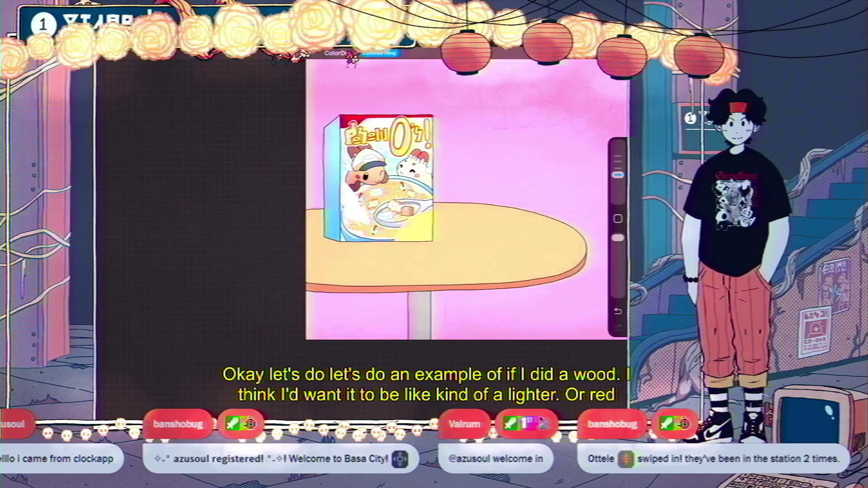
{"action": "left_click", "coordinate": [586, 65]}
{"action": "left_click_drag", "start_coordinate": [518, 107], "coordinate": [523, 133]}
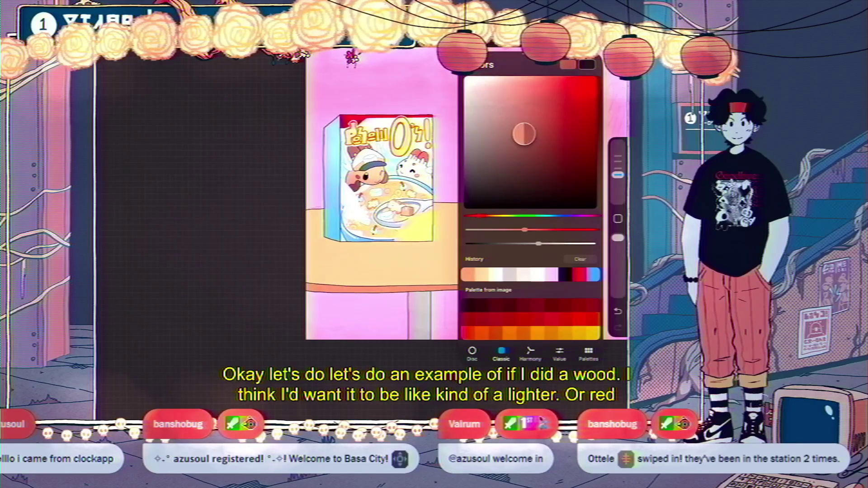
{"action": "left_click_drag", "start_coordinate": [587, 65], "coordinate": [420, 316]}
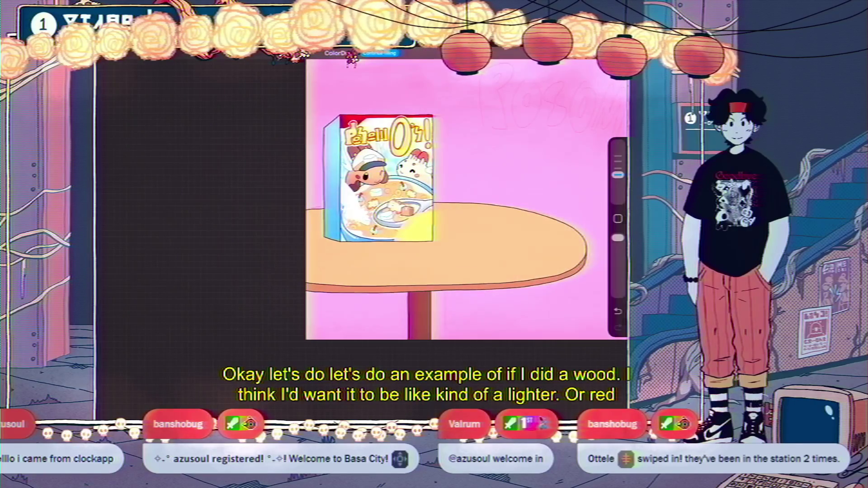
{"action": "scroll", "coordinate": [466, 199], "scroll_direction": "down", "scroll_amount": 5}
{"action": "scroll", "coordinate": [466, 198], "scroll_direction": "up", "scroll_amount": 6}
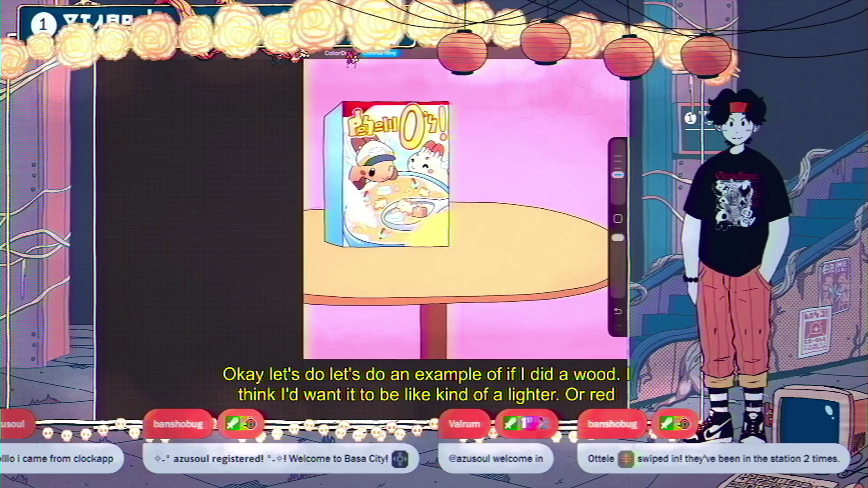
Step: Refill the table leg with a lighter red and check the result
{"action": "left_click", "coordinate": [619, 53]}
{"action": "left_click_drag", "start_coordinate": [524, 134], "coordinate": [528, 119]}
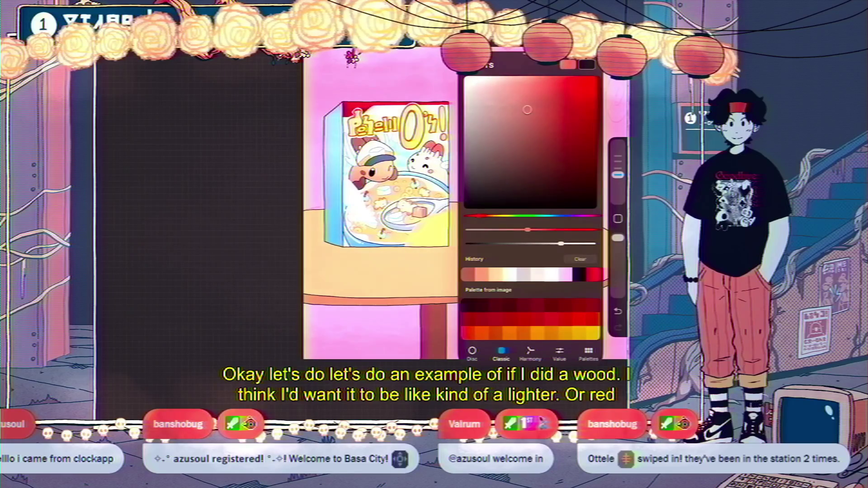
{"action": "left_click_drag", "start_coordinate": [586, 64], "coordinate": [433, 333]}
{"action": "scroll", "coordinate": [465, 204], "scroll_direction": "down", "scroll_amount": 3}
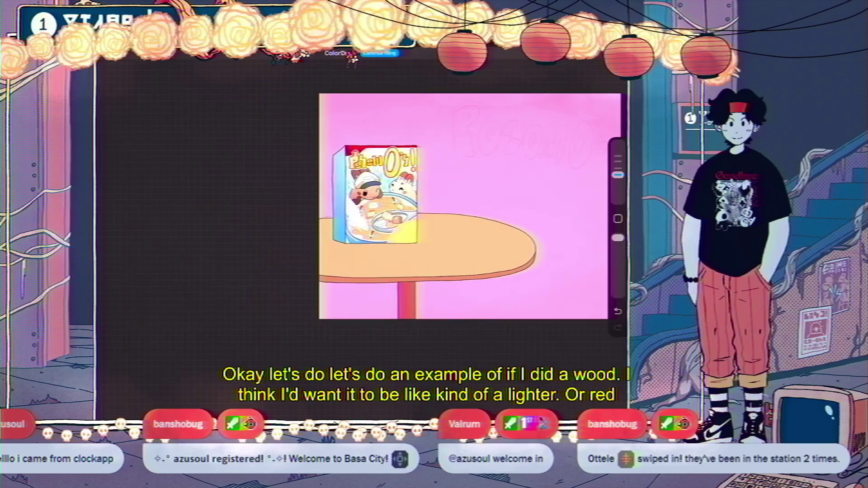
{"action": "scroll", "coordinate": [452, 203], "scroll_direction": "up", "scroll_amount": 3}
{"action": "left_click", "coordinate": [619, 53]}
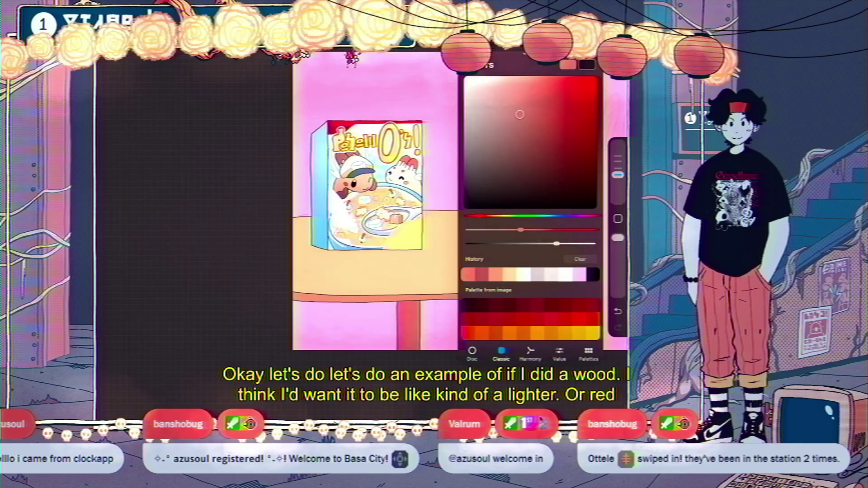
{"action": "left_click", "coordinate": [619, 53]}
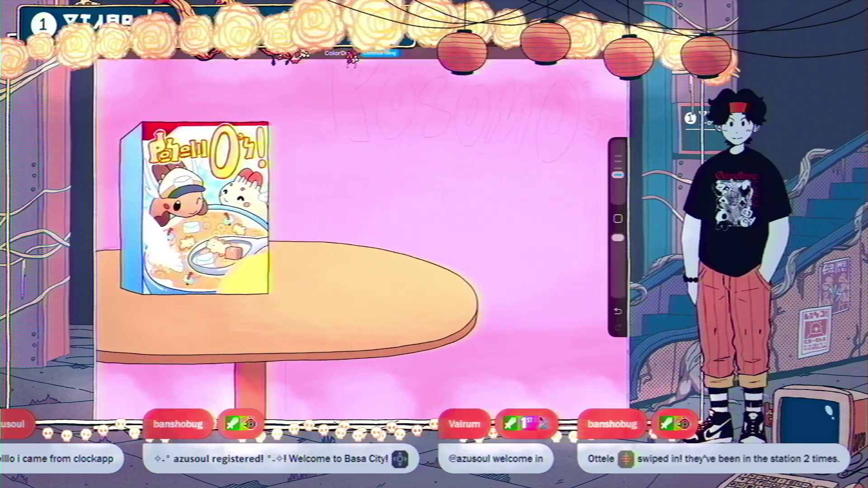
{"action": "scroll", "coordinate": [452, 203], "scroll_direction": "down", "scroll_amount": 5}
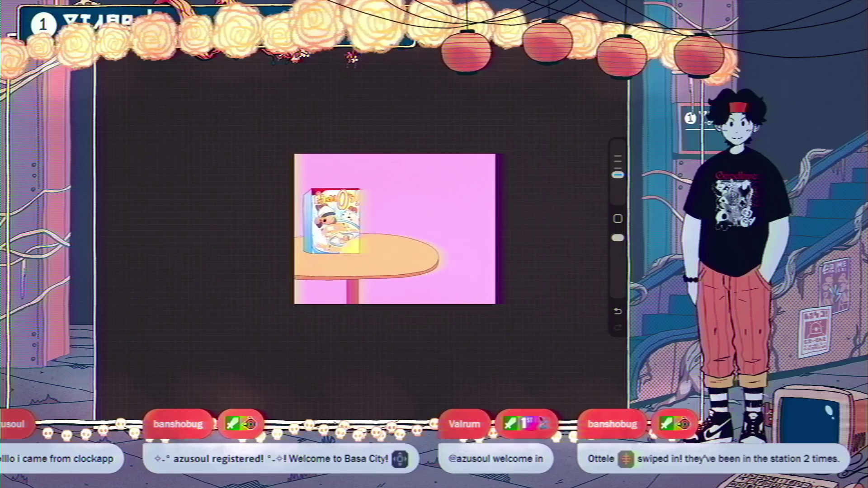
{"action": "scroll", "coordinate": [441, 219], "scroll_direction": "up", "scroll_amount": 3}
Step: Add Layer 136 and draw two soft pinkish-red wood-grain lines across the tabletop
{"action": "key", "text": "l"}
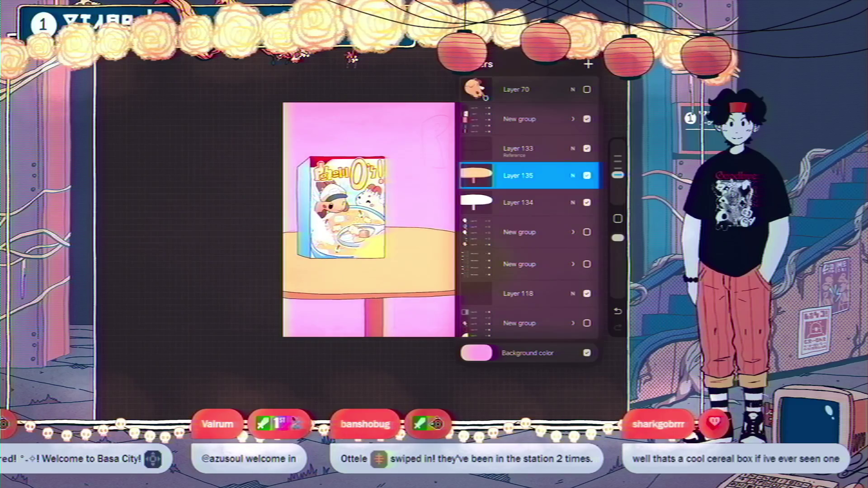
{"action": "left_click", "coordinate": [588, 63]}
{"action": "left_click", "coordinate": [481, 176]}
{"action": "left_click", "coordinate": [481, 176]}
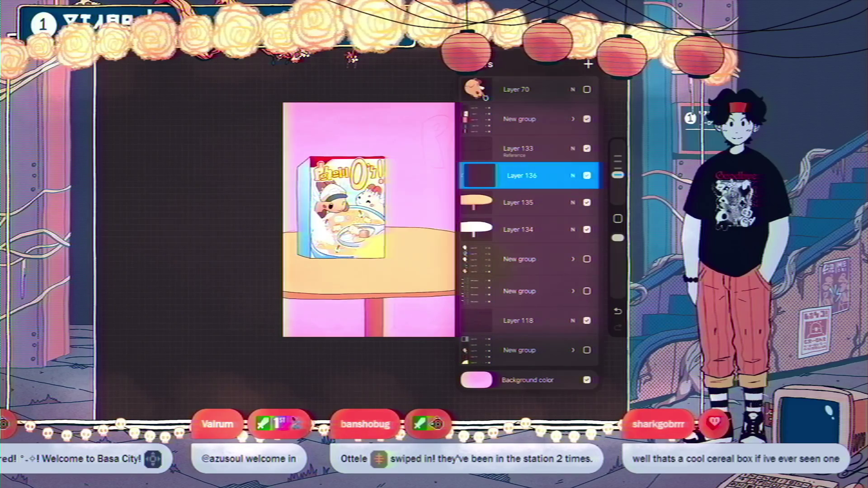
{"action": "key", "text": "c"}
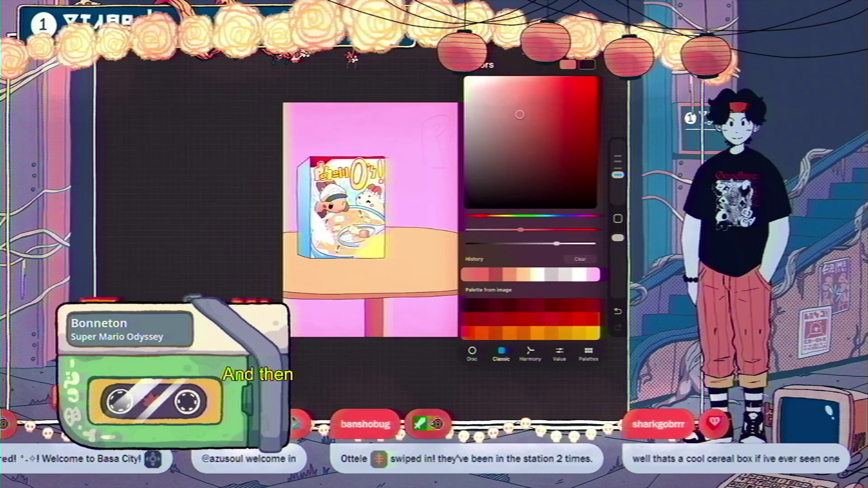
{"action": "left_click_drag", "start_coordinate": [557, 109], "coordinate": [541, 129]}
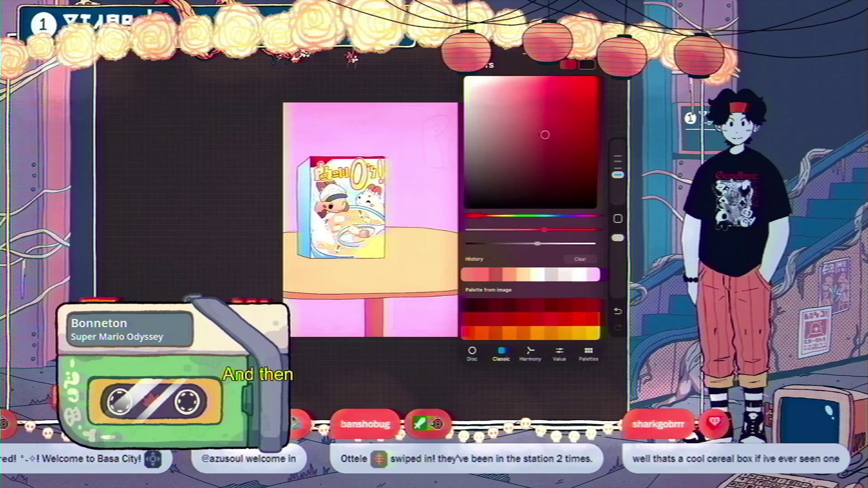
{"action": "key", "text": "c"}
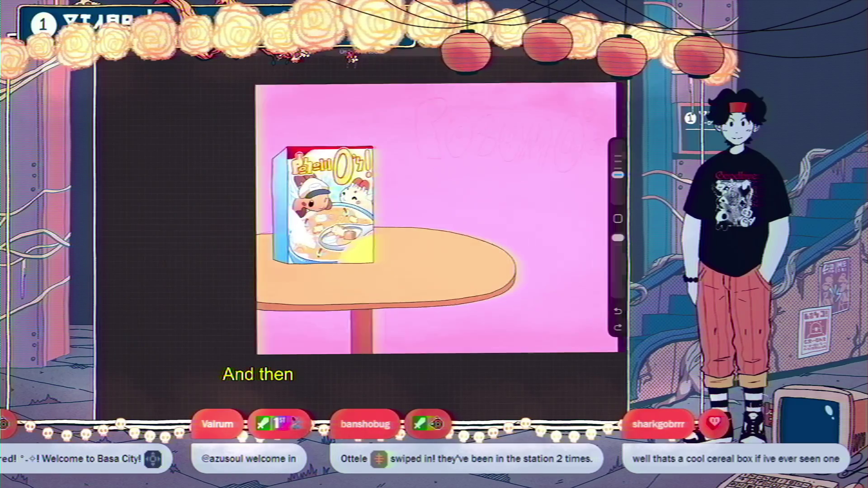
{"action": "scroll", "coordinate": [470, 244], "scroll_direction": "up", "scroll_amount": 5}
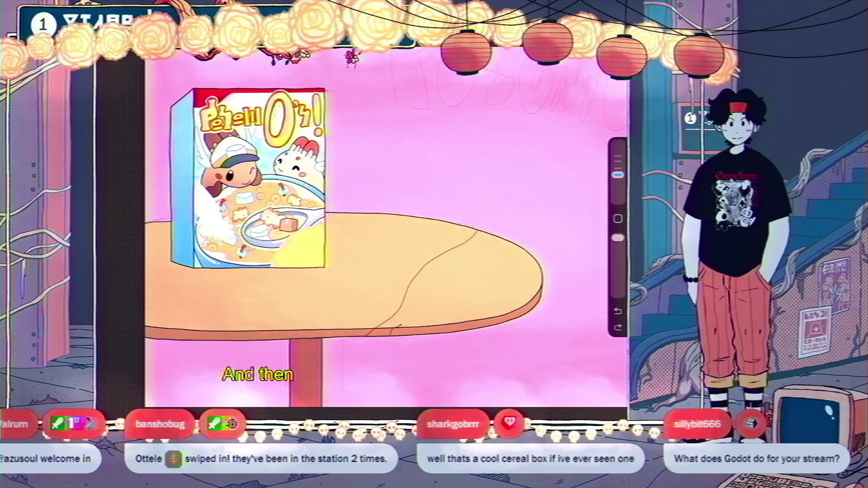
{"action": "left_click_drag", "start_coordinate": [415, 316], "coordinate": [484, 234]}
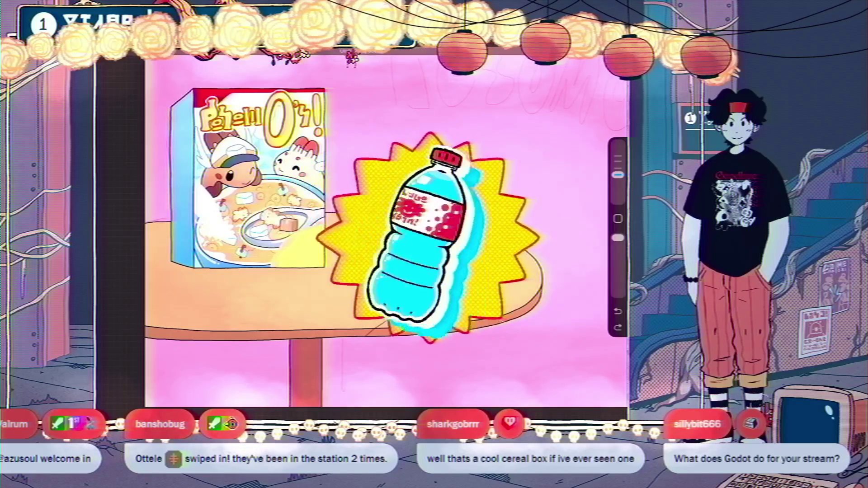
{"action": "left_click_drag", "start_coordinate": [311, 291], "coordinate": [280, 290]}
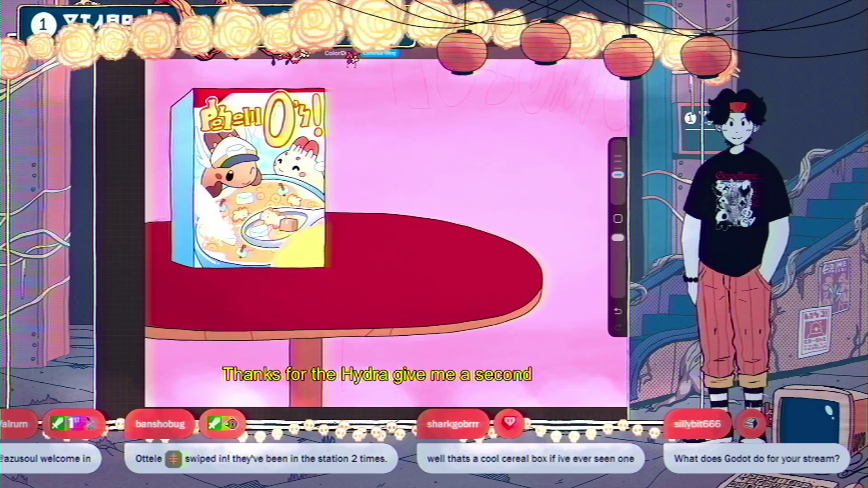
Step: Turn off Reference on Layer 133, test a red fill on the tabletop, and undo it
{"action": "key", "text": "l"}
{"action": "left_click", "coordinate": [477, 148]}
{"action": "left_click", "coordinate": [409, 201]}
{"action": "left_click_drag", "start_coordinate": [619, 56], "coordinate": [343, 271]}
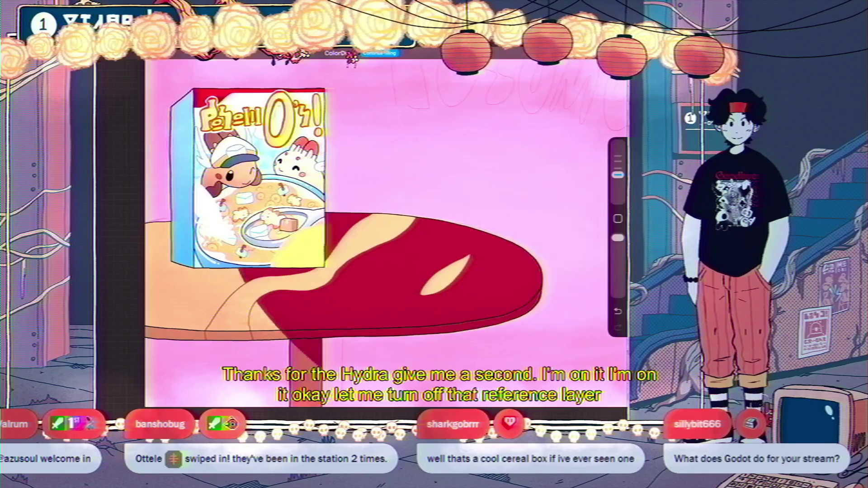
{"action": "left_click", "coordinate": [468, 246]}
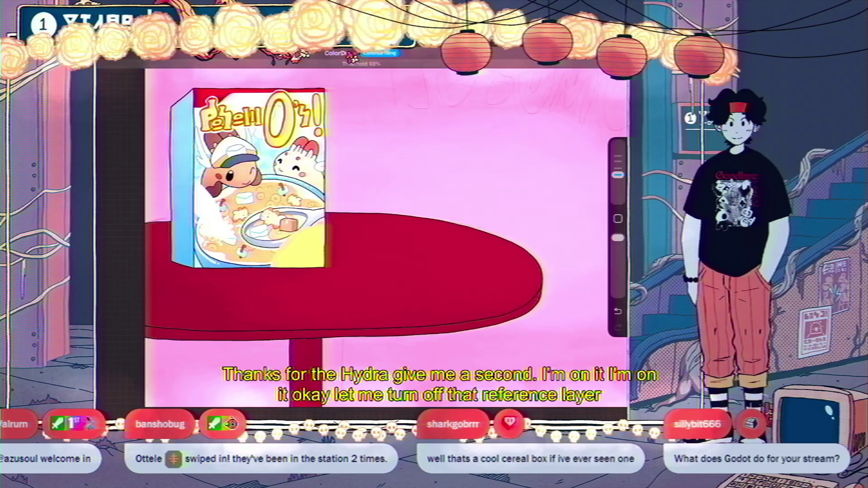
{"action": "key", "text": "ctrl+z"}
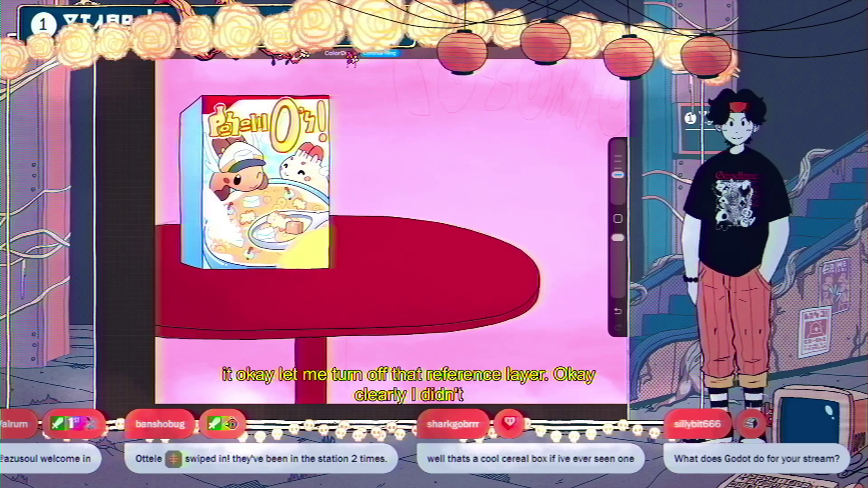
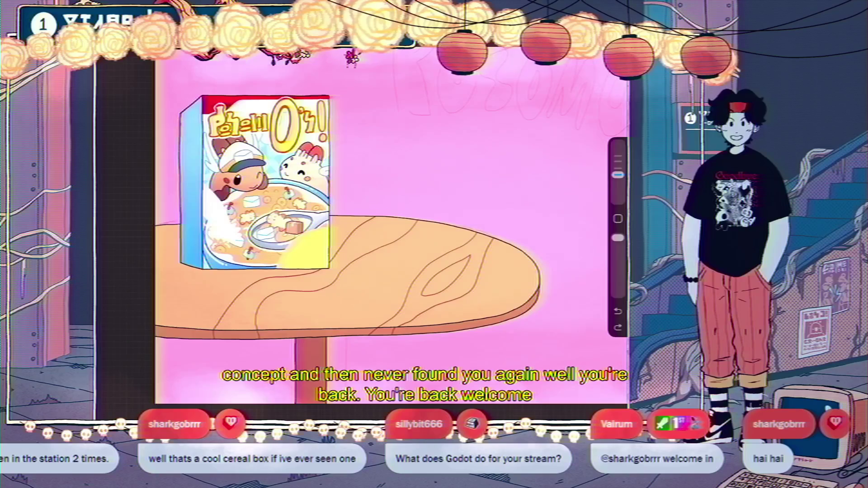
Step: Bring up the Layers panel on Layer 136
{"action": "key", "text": "l"}
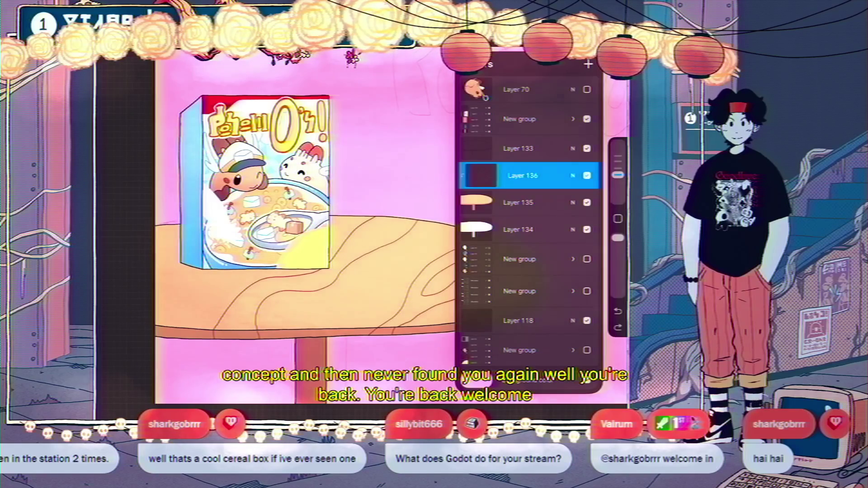
{"action": "key", "text": "l"}
{"action": "key", "text": "l"}
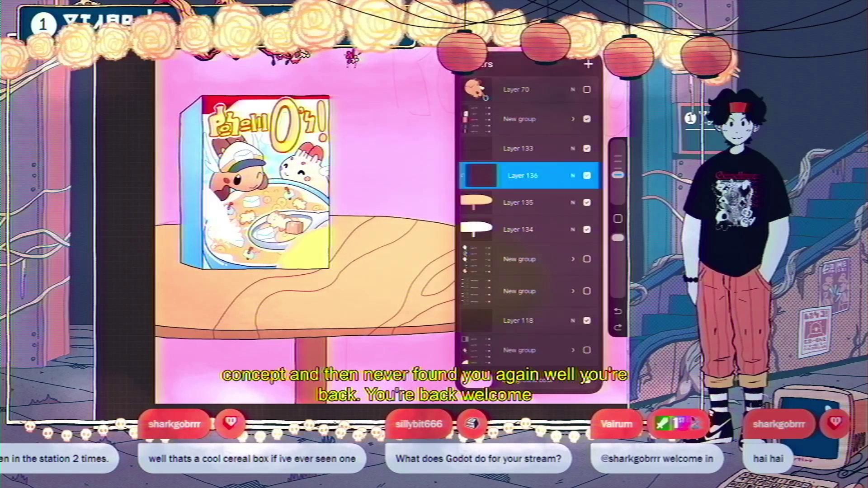
{"action": "key", "text": "l"}
Step: Zoom around the table, ColorDrop red onto the tabletop, then undo the fill
{"action": "scroll", "coordinate": [493, 226], "scroll_direction": "up", "scroll_amount": 5}
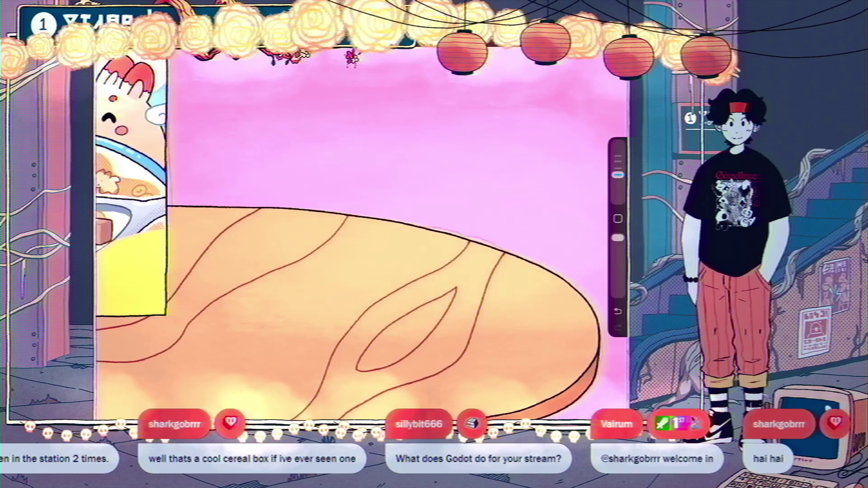
{"action": "scroll", "coordinate": [361, 235], "scroll_direction": "down", "scroll_amount": 5}
{"action": "scroll", "coordinate": [361, 235], "scroll_direction": "up", "scroll_amount": 5}
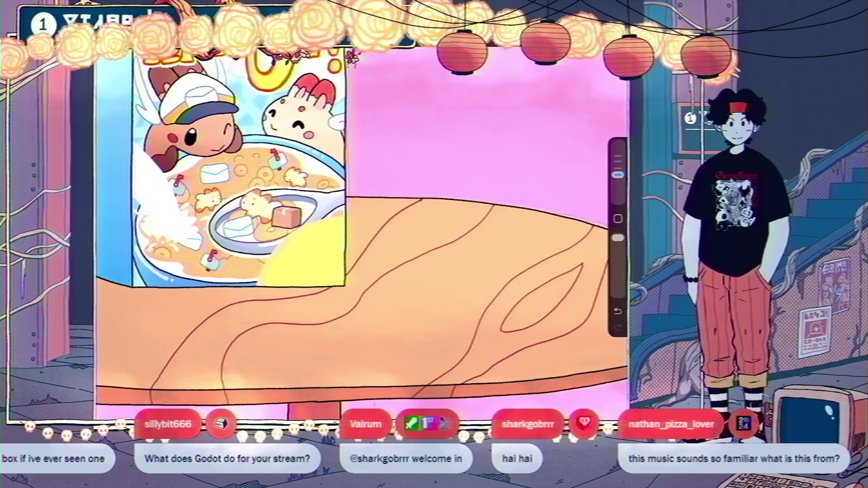
{"action": "scroll", "coordinate": [361, 235], "scroll_direction": "down", "scroll_amount": 5}
{"action": "scroll", "coordinate": [362, 235], "scroll_direction": "up", "scroll_amount": 5}
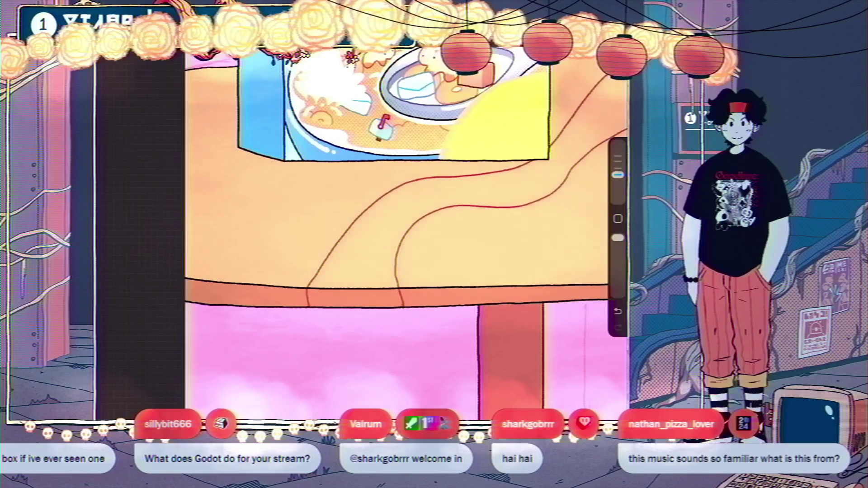
{"action": "scroll", "coordinate": [407, 226], "scroll_direction": "down", "scroll_amount": 3}
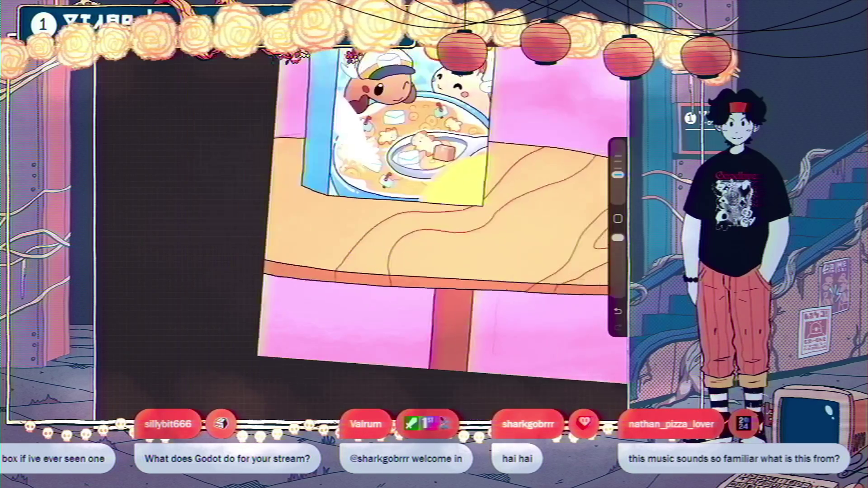
{"action": "left_click_drag", "start_coordinate": [622, 52], "coordinate": [524, 151]}
{"action": "key", "text": "ctrl+z"}
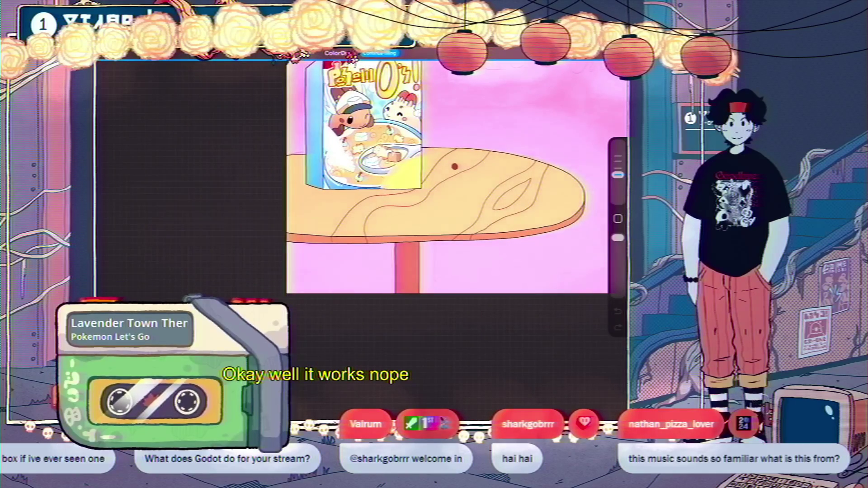
Step: ColorDrop red into the wood-grain band, adjusting the fill threshold
{"action": "left_click_drag", "start_coordinate": [452, 163], "coordinate": [398, 165]}
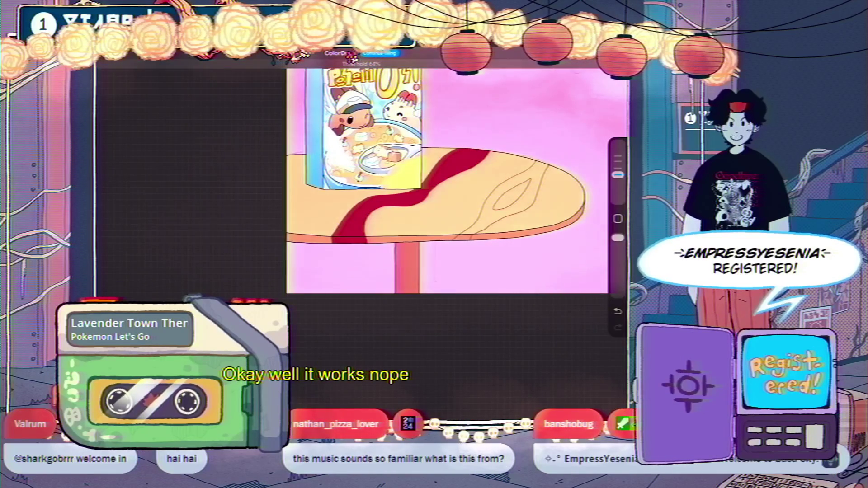
{"action": "scroll", "coordinate": [456, 176], "scroll_direction": "down", "scroll_amount": 3}
{"action": "scroll", "coordinate": [457, 177], "scroll_direction": "up", "scroll_amount": 3}
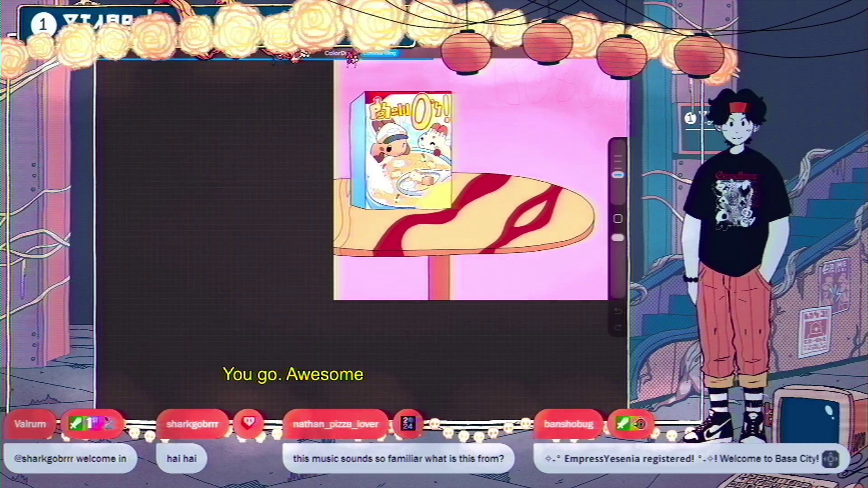
Step: Fill the table's left-edge strip with red, redoing the fill once
{"action": "left_click_drag", "start_coordinate": [501, 119], "coordinate": [343, 217]}
{"action": "key", "text": "ctrl+z"}
{"action": "scroll", "coordinate": [452, 204], "scroll_direction": "up", "scroll_amount": 5}
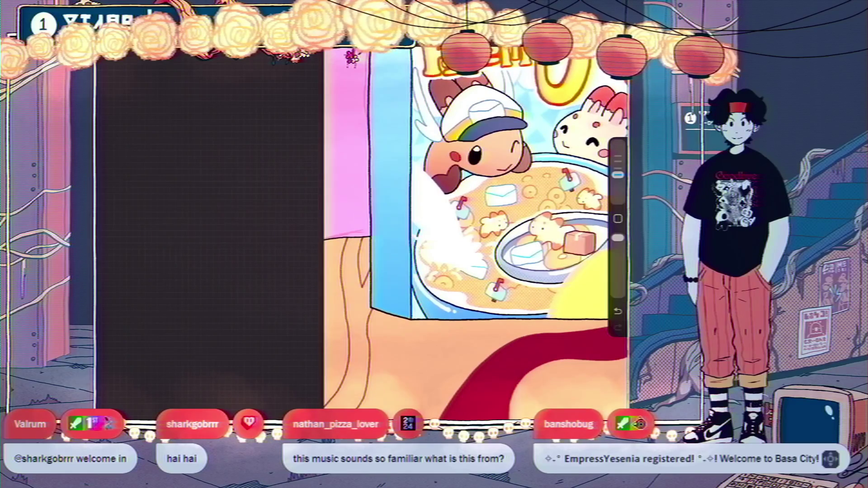
{"action": "left_click_drag", "start_coordinate": [620, 54], "coordinate": [347, 317]}
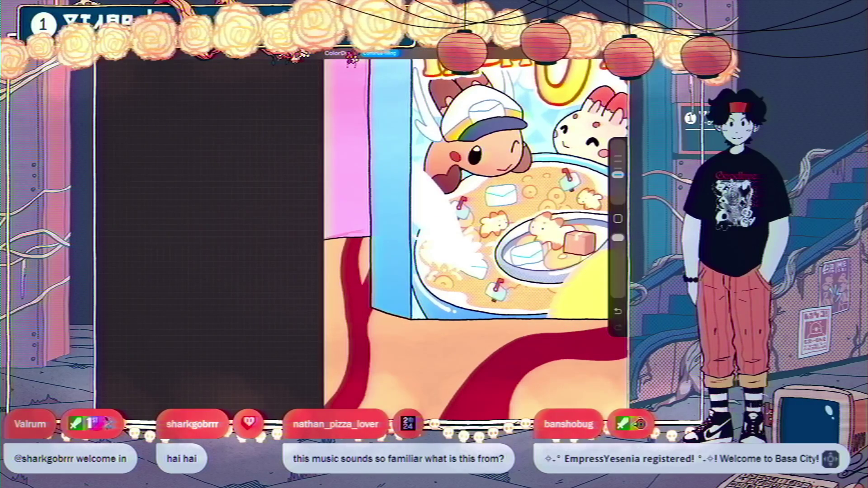
{"action": "scroll", "coordinate": [434, 203], "scroll_direction": "down", "scroll_amount": 5}
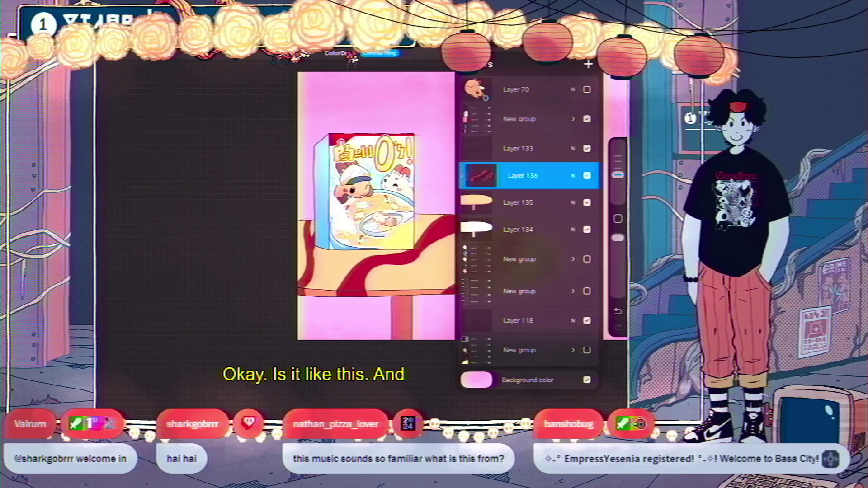
Step: Try a lower opacity and the Shade blend mode on Layer 136's stripes
{"action": "left_click", "coordinate": [572, 176]}
{"action": "mouse_move", "coordinate": [588, 208]}
{"action": "left_mouse_down"}
{"action": "mouse_move", "coordinate": [520, 208]}
{"action": "mouse_move", "coordinate": [590, 208]}
{"action": "left_mouse_up"}
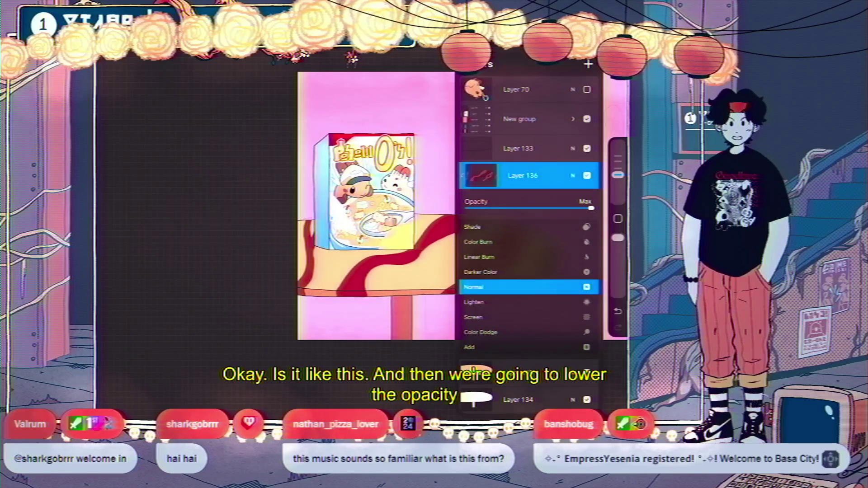
{"action": "left_click", "coordinate": [472, 226]}
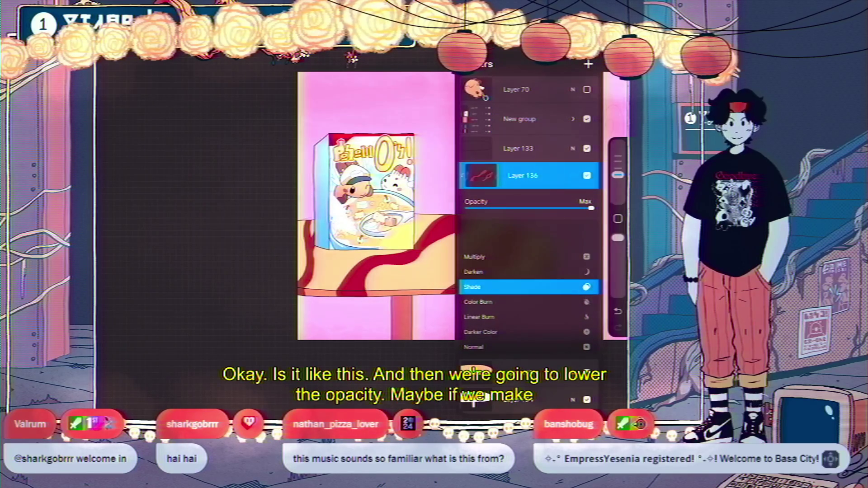
{"action": "left_click", "coordinate": [572, 175]}
{"action": "scroll", "coordinate": [317, 203], "scroll_direction": "up", "scroll_amount": 3}
{"action": "scroll", "coordinate": [317, 204], "scroll_direction": "up", "scroll_amount": 2}
Step: Set Layer 136 to Shade blending at 37% opacity
{"action": "left_click", "coordinate": [572, 175]}
{"action": "scroll", "coordinate": [526, 284], "scroll_direction": "up", "scroll_amount": 1}
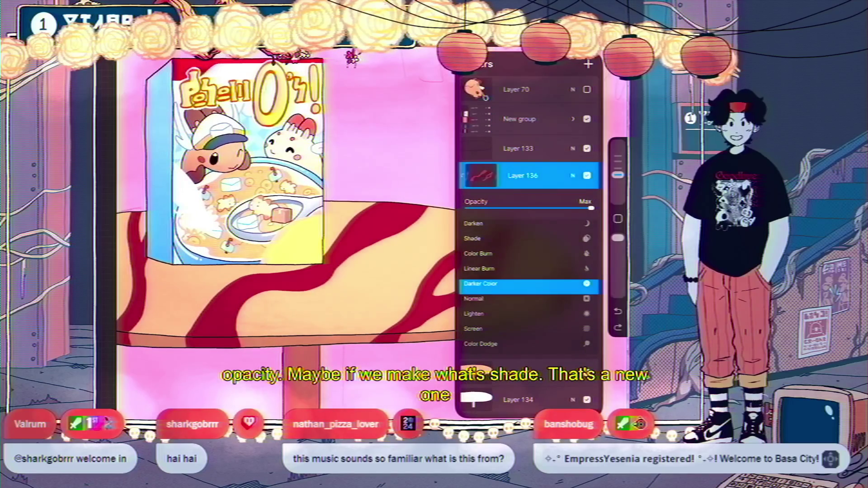
{"action": "left_click", "coordinate": [472, 238]}
{"action": "left_click_drag", "start_coordinate": [591, 208], "coordinate": [512, 207]}
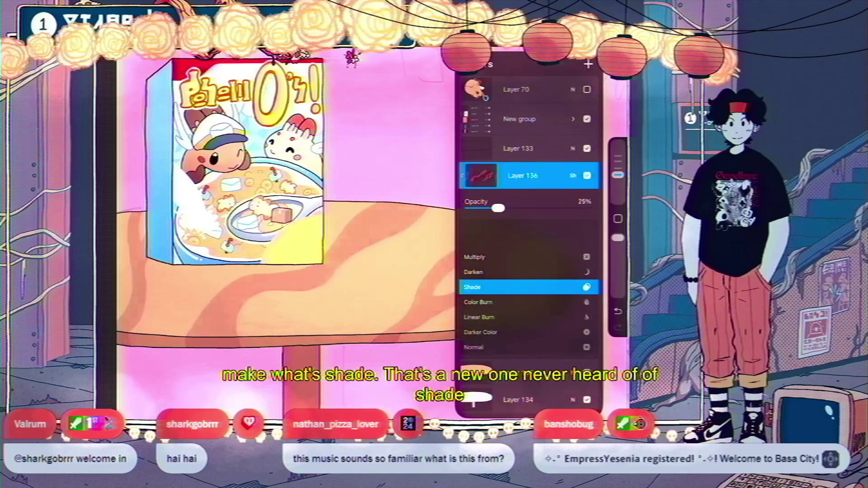
{"action": "scroll", "coordinate": [527, 293], "scroll_direction": "down", "scroll_amount": 5}
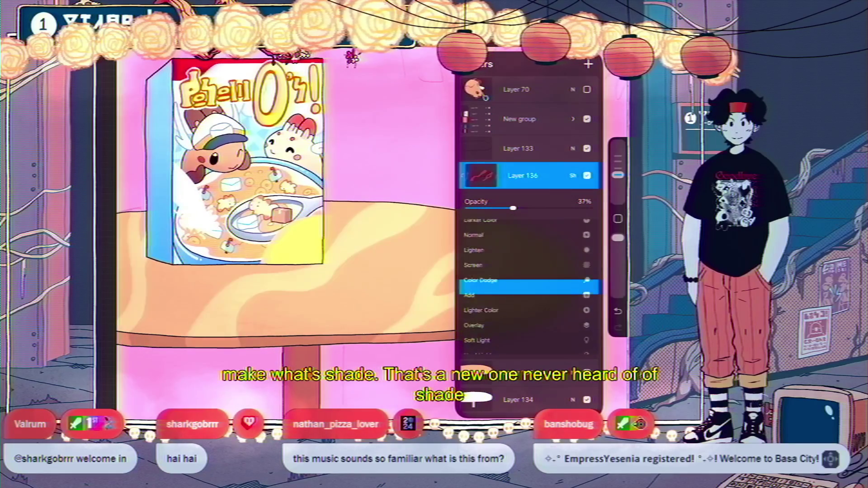
{"action": "left_click", "coordinate": [477, 290]}
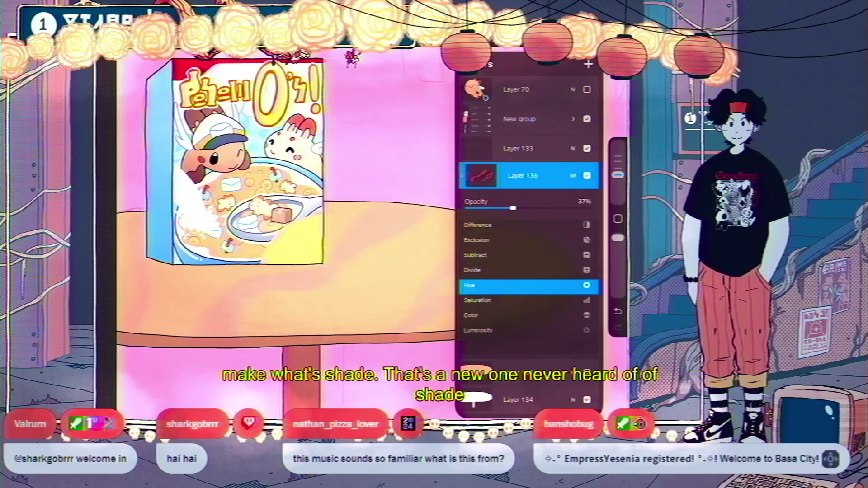
{"action": "scroll", "coordinate": [526, 294], "scroll_direction": "up", "scroll_amount": 5}
{"action": "left_click", "coordinate": [472, 283]}
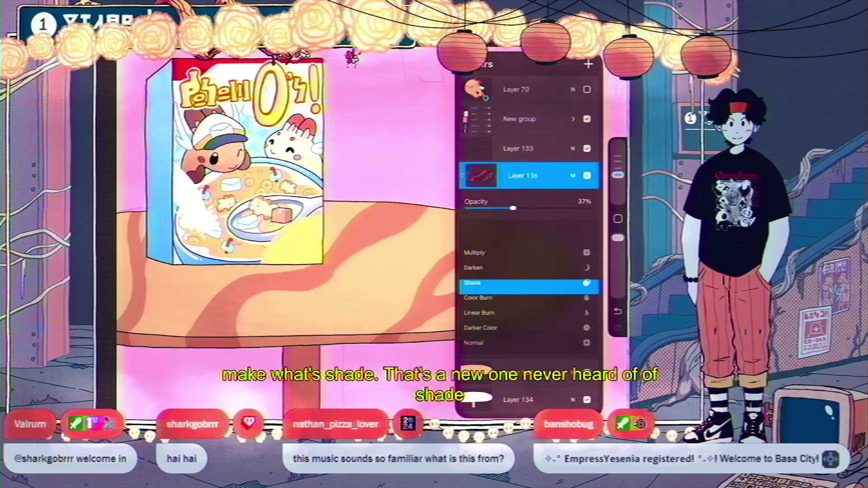
{"action": "key", "text": "Escape"}
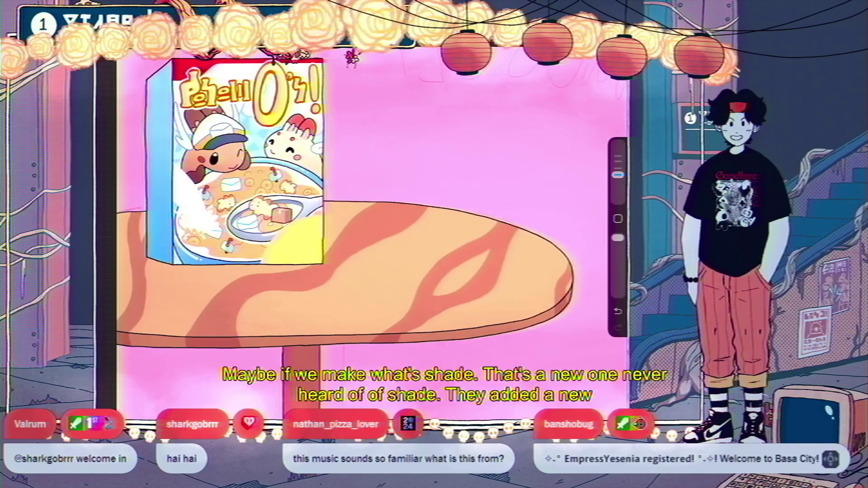
Step: Zoom in and ColorDrop darker red into the lower part of the table leg
{"action": "scroll", "coordinate": [298, 236], "scroll_direction": "down", "scroll_amount": 5}
{"action": "scroll", "coordinate": [280, 267], "scroll_direction": "up", "scroll_amount": 1}
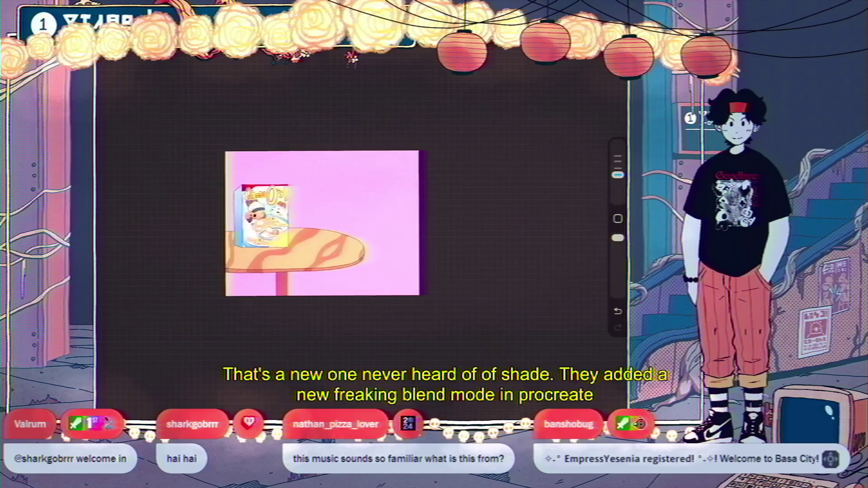
{"action": "scroll", "coordinate": [280, 267], "scroll_direction": "up", "scroll_amount": 2}
{"action": "scroll", "coordinate": [280, 267], "scroll_direction": "up", "scroll_amount": 3}
{"action": "scroll", "coordinate": [281, 266], "scroll_direction": "up", "scroll_amount": 2}
{"action": "scroll", "coordinate": [271, 271], "scroll_direction": "up", "scroll_amount": 2}
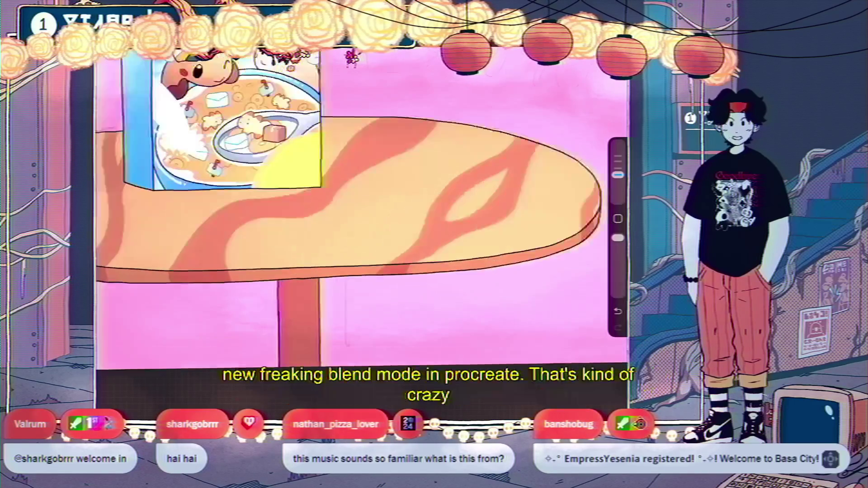
{"action": "scroll", "coordinate": [271, 271], "scroll_direction": "up", "scroll_amount": 1}
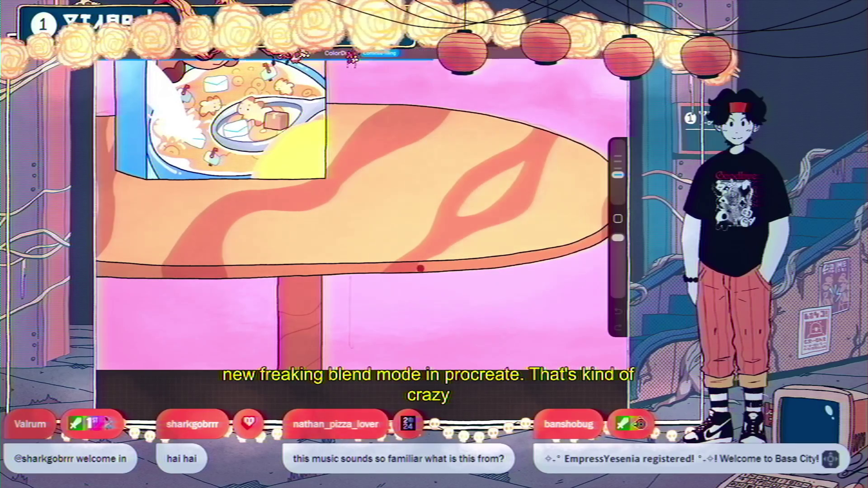
{"action": "left_click", "coordinate": [301, 323]}
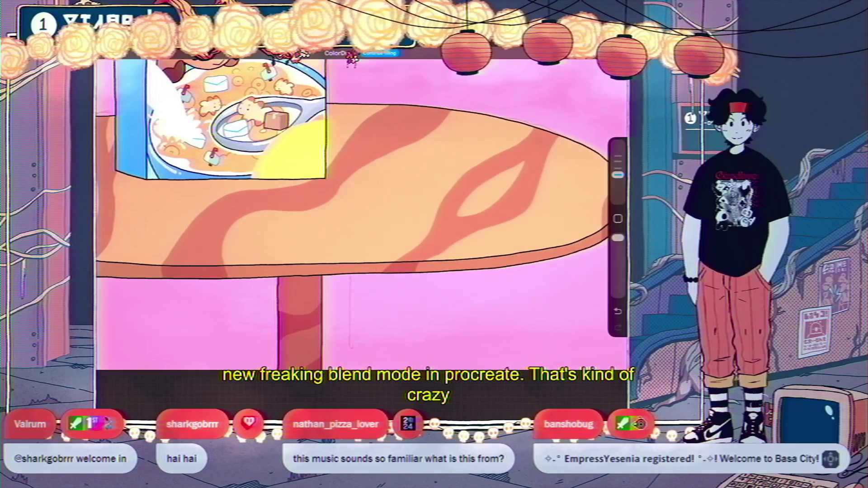
{"action": "scroll", "coordinate": [362, 217], "scroll_direction": "down", "scroll_amount": 5}
{"action": "scroll", "coordinate": [362, 217], "scroll_direction": "up", "scroll_amount": 3}
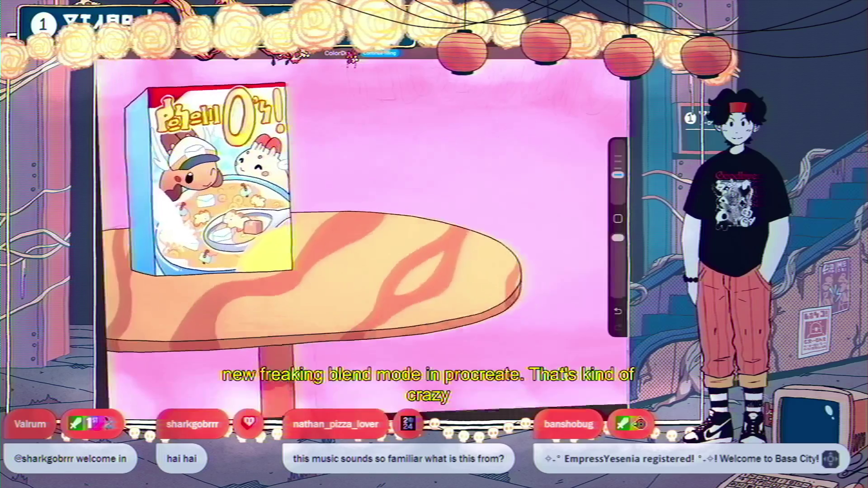
{"action": "scroll", "coordinate": [361, 217], "scroll_direction": "up", "scroll_amount": 2}
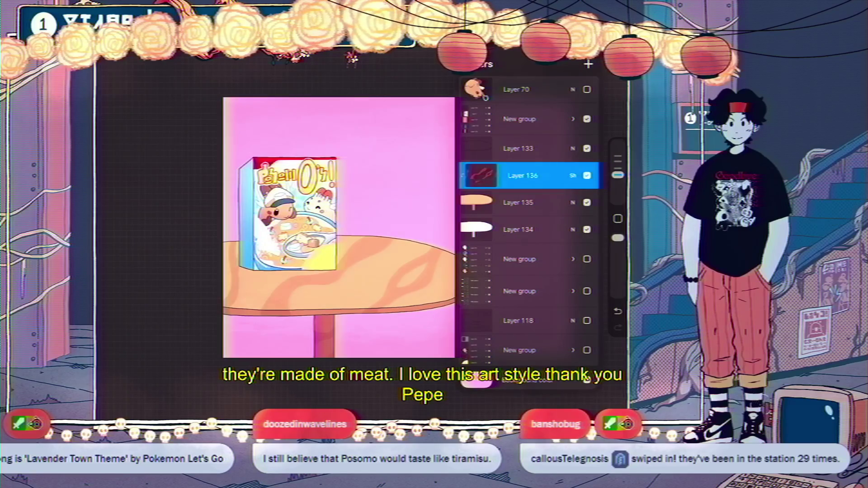
Step: Select Layers 133–136 together, group them, and keep the new group visible
{"action": "scroll", "coordinate": [339, 226], "scroll_direction": "down", "scroll_amount": 5}
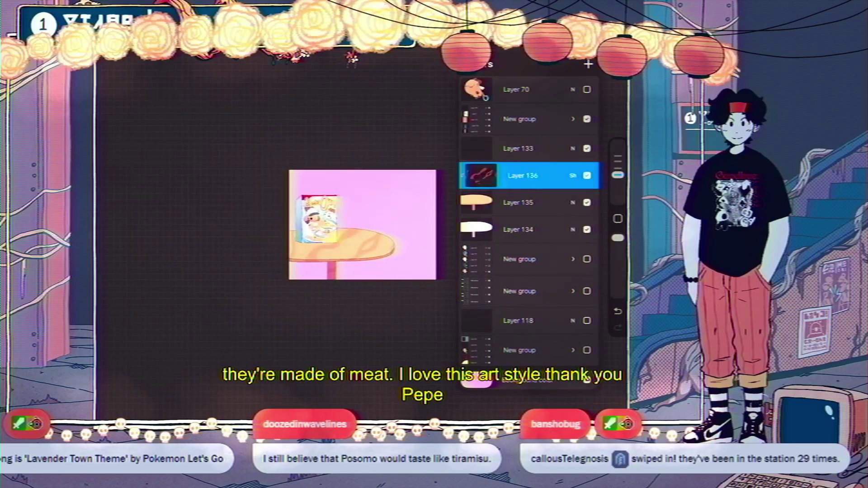
{"action": "scroll", "coordinate": [316, 222], "scroll_direction": "up", "scroll_amount": 3}
{"action": "scroll", "coordinate": [298, 221], "scroll_direction": "up", "scroll_amount": 2}
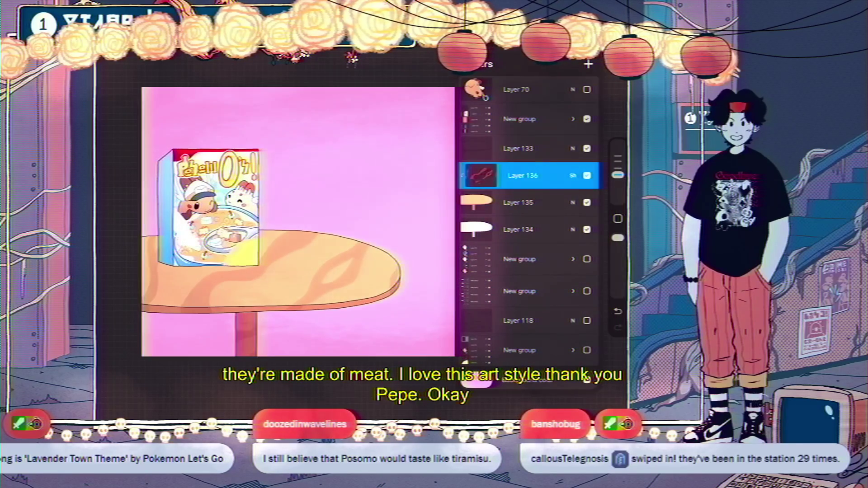
{"action": "left_click_drag", "start_coordinate": [506, 202], "coordinate": [556, 202]}
{"action": "left_click_drag", "start_coordinate": [506, 229], "coordinate": [555, 229]}
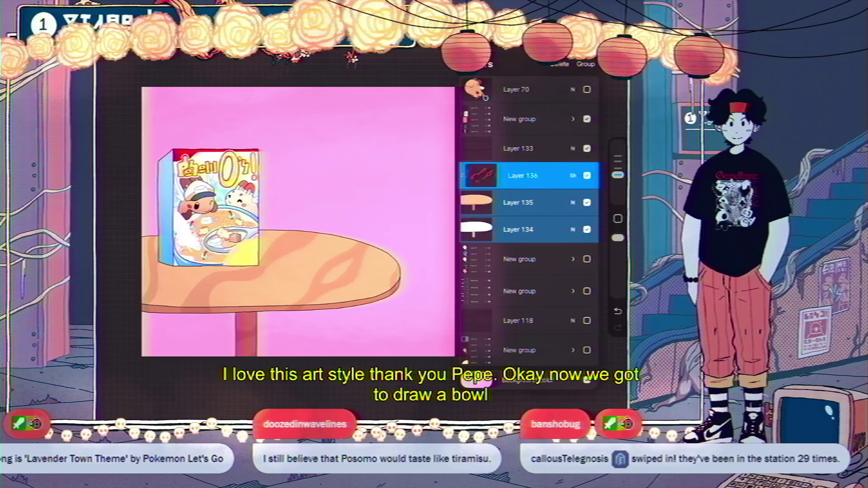
{"action": "left_click_drag", "start_coordinate": [506, 147], "coordinate": [556, 148]}
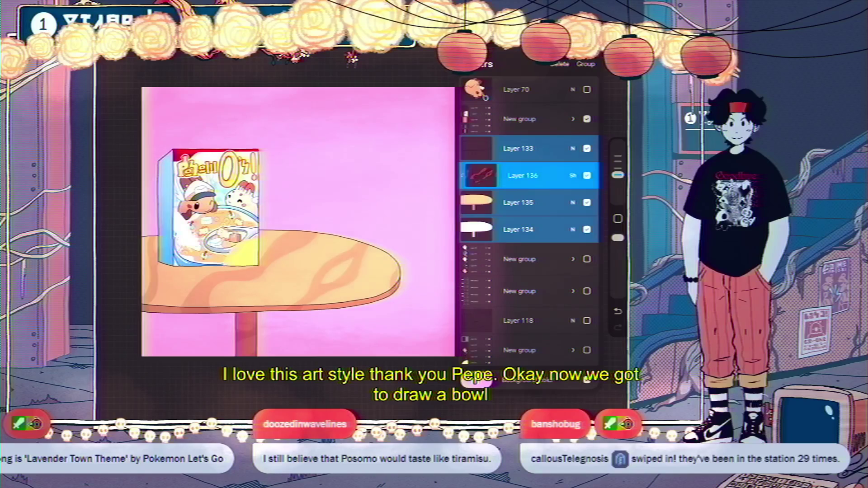
{"action": "left_click", "coordinate": [585, 64]}
{"action": "left_click", "coordinate": [587, 150]}
{"action": "left_click", "coordinate": [586, 151]}
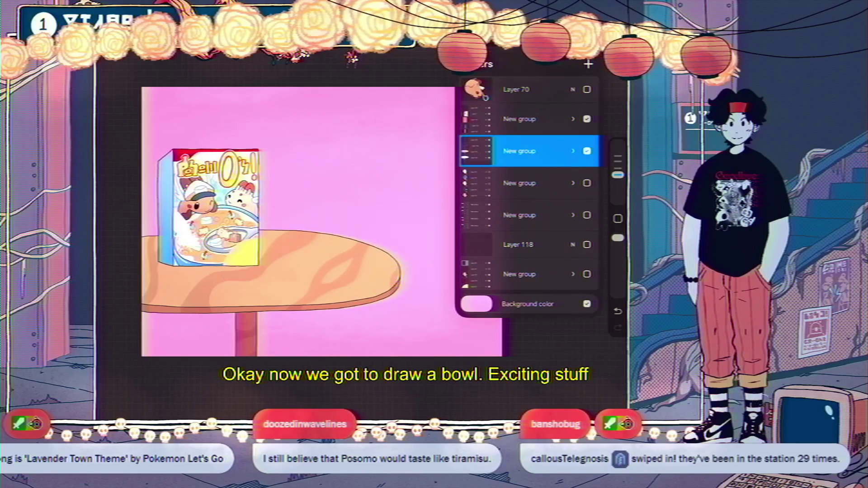
Step: Select the group above the table group and reopen the layer list for a bowl layer
{"action": "left_click", "coordinate": [520, 119]}
{"action": "left_click", "coordinate": [483, 64]}
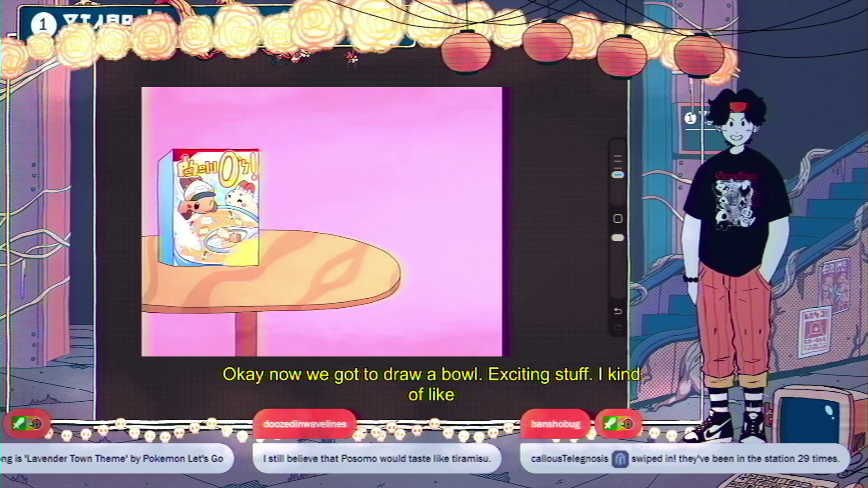
{"action": "scroll", "coordinate": [198, 239], "scroll_direction": "up", "scroll_amount": 5}
{"action": "left_click", "coordinate": [588, 52]}
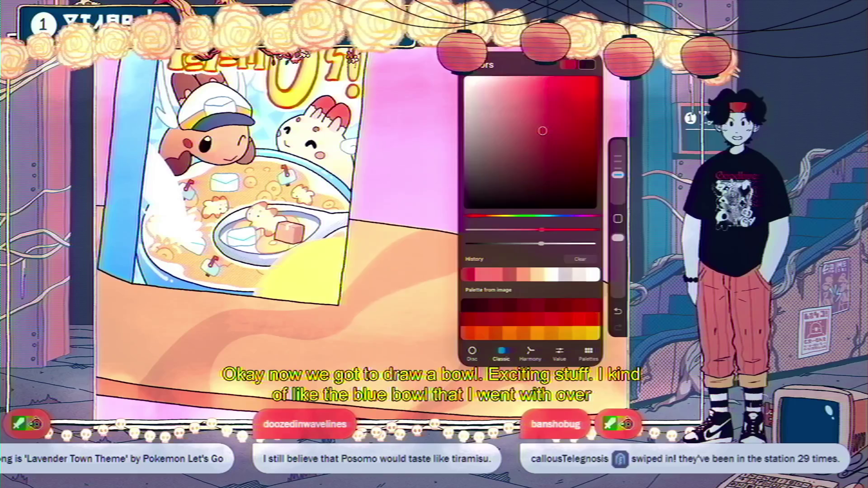
{"action": "left_click", "coordinate": [567, 52]}
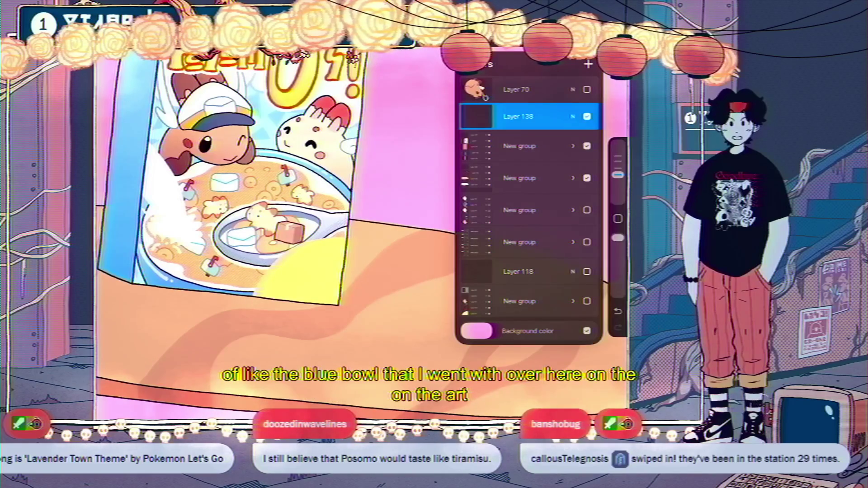
Step: Sketch the bowl's elliptical rim and begin its curved outline on the tabletop
{"action": "left_click", "coordinate": [567, 52]}
{"action": "left_click_drag", "start_coordinate": [490, 291], "coordinate": [413, 310]}
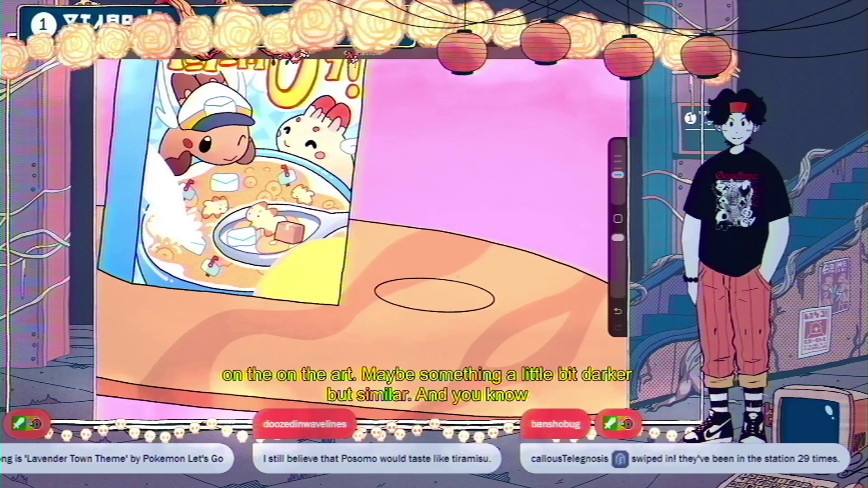
{"action": "left_click_drag", "start_coordinate": [437, 276], "coordinate": [463, 277]}
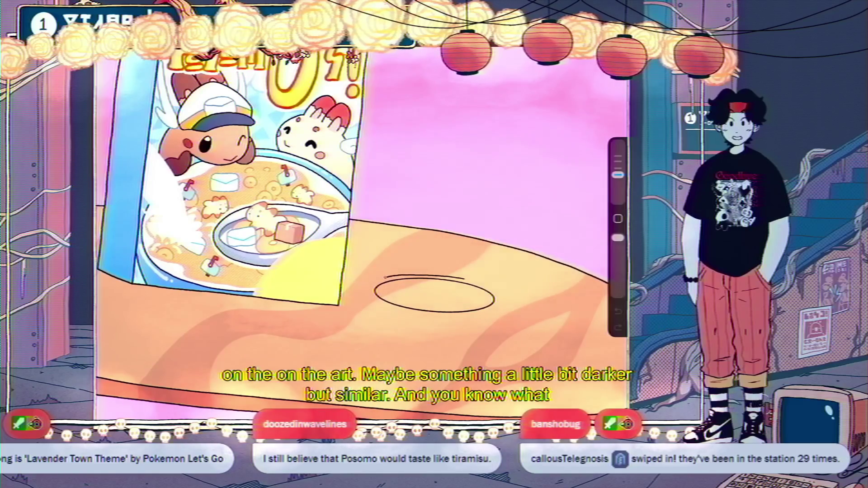
{"action": "left_click_drag", "start_coordinate": [384, 276], "coordinate": [369, 286]}
{"action": "scroll", "coordinate": [362, 231], "scroll_direction": "down", "scroll_amount": 3}
{"action": "scroll", "coordinate": [317, 226], "scroll_direction": "down", "scroll_amount": 3}
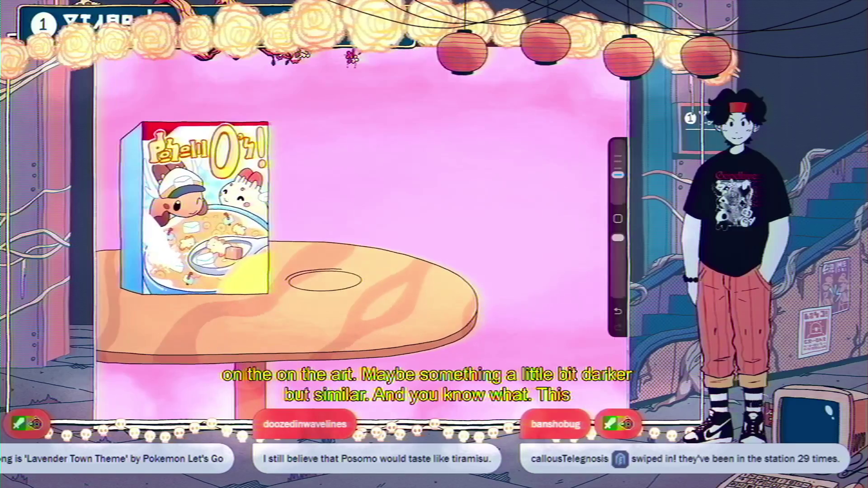
{"action": "scroll", "coordinate": [305, 229], "scroll_direction": "down", "scroll_amount": 5}
{"action": "scroll", "coordinate": [289, 246], "scroll_direction": "up", "scroll_amount": 5}
{"action": "scroll", "coordinate": [343, 233], "scroll_direction": "up", "scroll_amount": 1}
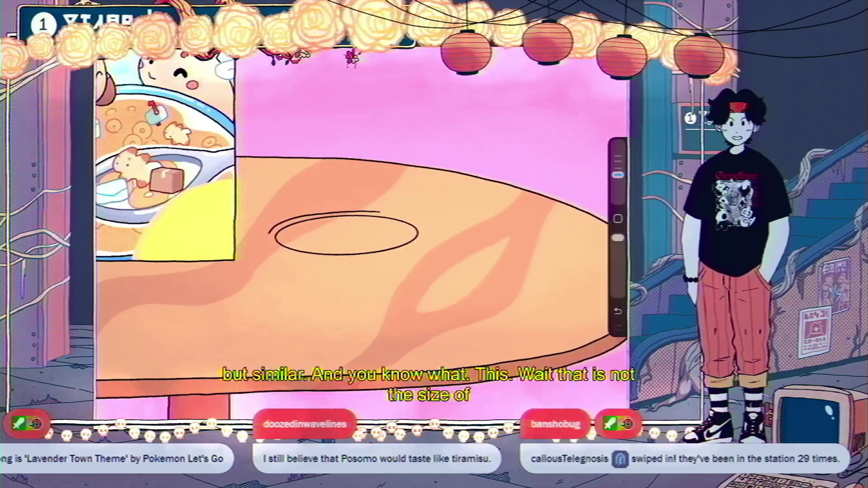
{"action": "left_click_drag", "start_coordinate": [384, 211], "coordinate": [416, 219]}
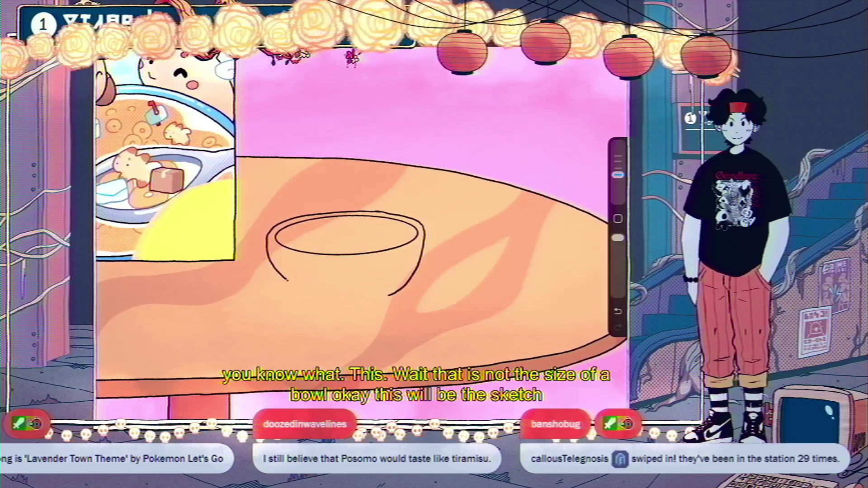
Step: Undo the bad bowl stroke and redraw the curved side further down
{"action": "key", "text": "ctrl+z"}
{"action": "left_click_drag", "start_coordinate": [388, 295], "coordinate": [378, 299]}
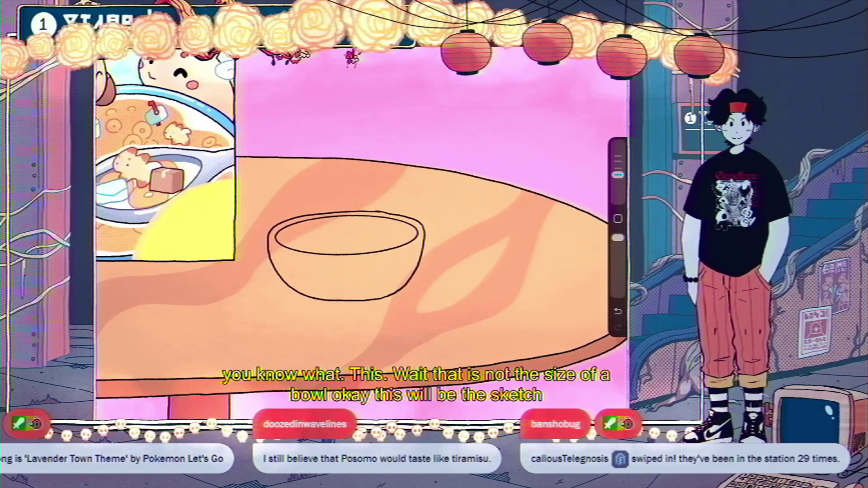
{"action": "scroll", "coordinate": [352, 205], "scroll_direction": "down", "scroll_amount": 5}
{"action": "scroll", "coordinate": [361, 226], "scroll_direction": "up", "scroll_amount": 3}
{"action": "scroll", "coordinate": [361, 226], "scroll_direction": "up", "scroll_amount": 3}
{"action": "key", "text": "v"}
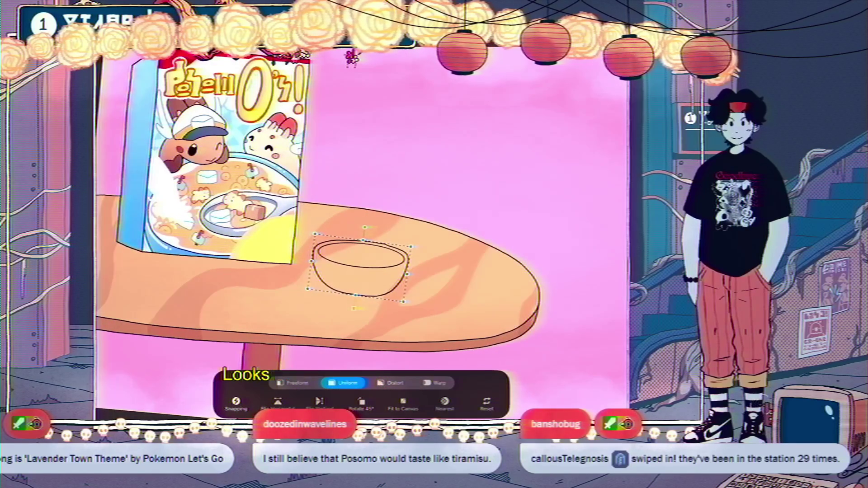
Step: Enlarge and reposition the bowl sketch to fit beside the cereal box
{"action": "left_click_drag", "start_coordinate": [314, 236], "coordinate": [315, 233]}
{"action": "mouse_move", "coordinate": [403, 301]}
{"action": "left_mouse_down"}
{"action": "mouse_move", "coordinate": [439, 318]}
{"action": "mouse_move", "coordinate": [427, 307]}
{"action": "left_mouse_up"}
{"action": "scroll", "coordinate": [362, 225], "scroll_direction": "down", "scroll_amount": 5}
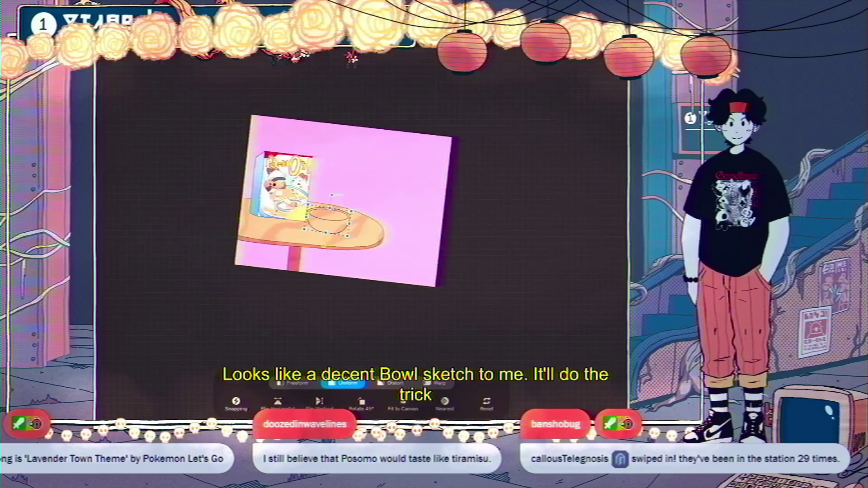
{"action": "left_click_drag", "start_coordinate": [329, 235], "coordinate": [325, 235]}
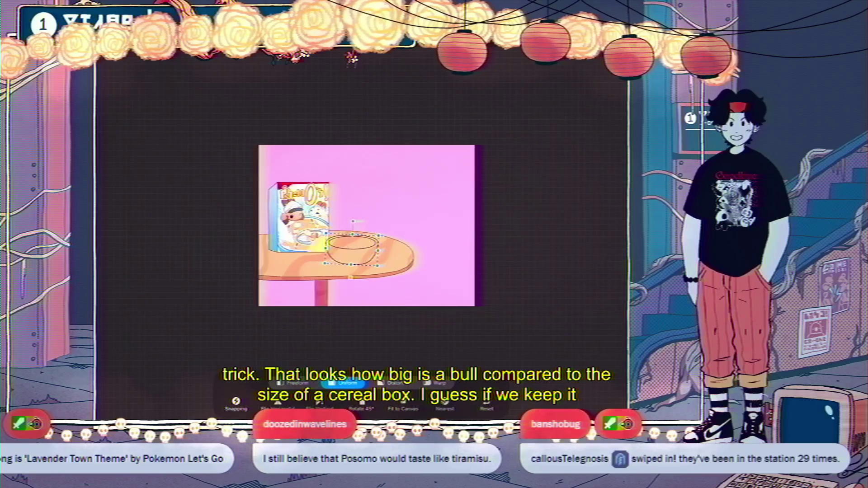
{"action": "scroll", "coordinate": [349, 241], "scroll_direction": "up", "scroll_amount": 5}
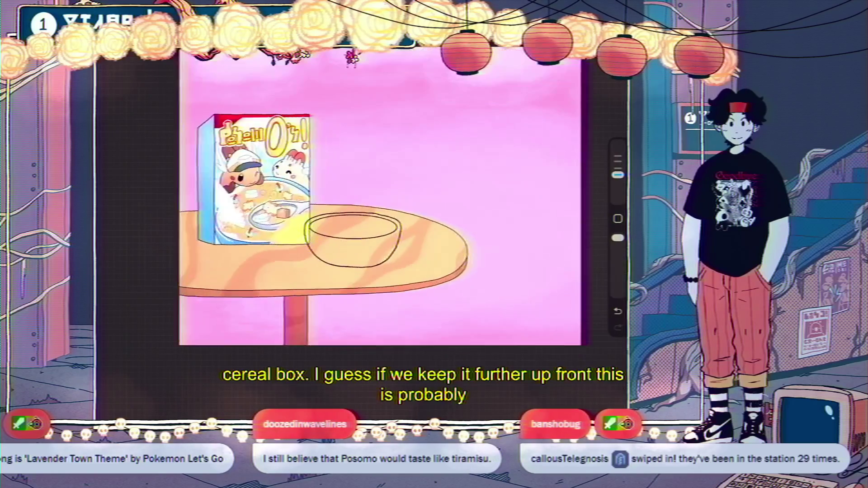
Step: Begin a freehand selection over the bowl outline
{"action": "key", "text": "s"}
{"action": "left_click", "coordinate": [459, 205]}
{"action": "left_click", "coordinate": [407, 279]}
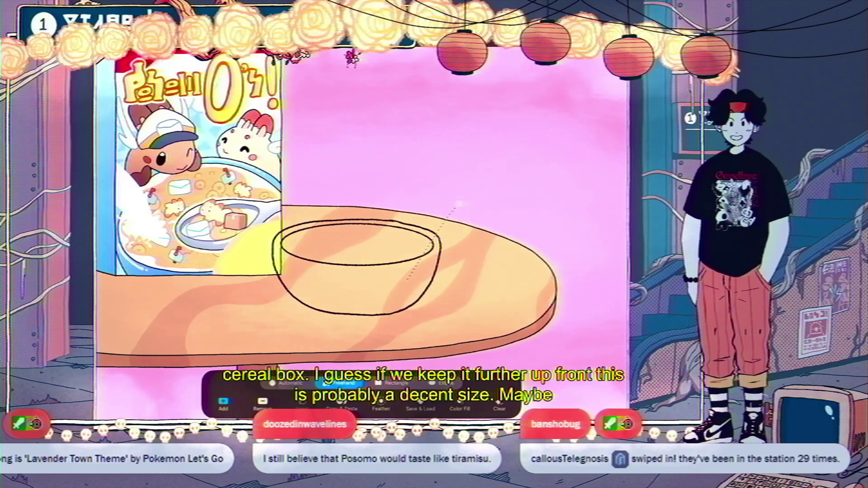
Step: Cut one half of the bowl outline onto its own layer with a rectangular selection
{"action": "left_click", "coordinate": [394, 382]}
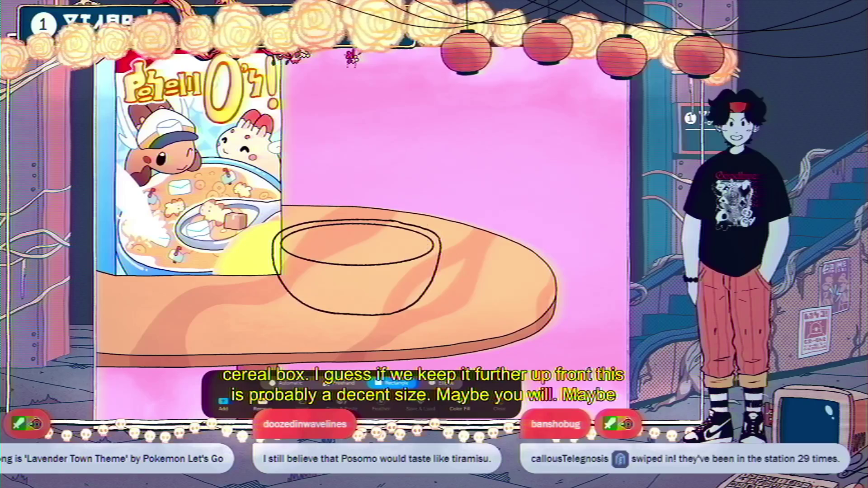
{"action": "left_click_drag", "start_coordinate": [329, 329], "coordinate": [358, 335]}
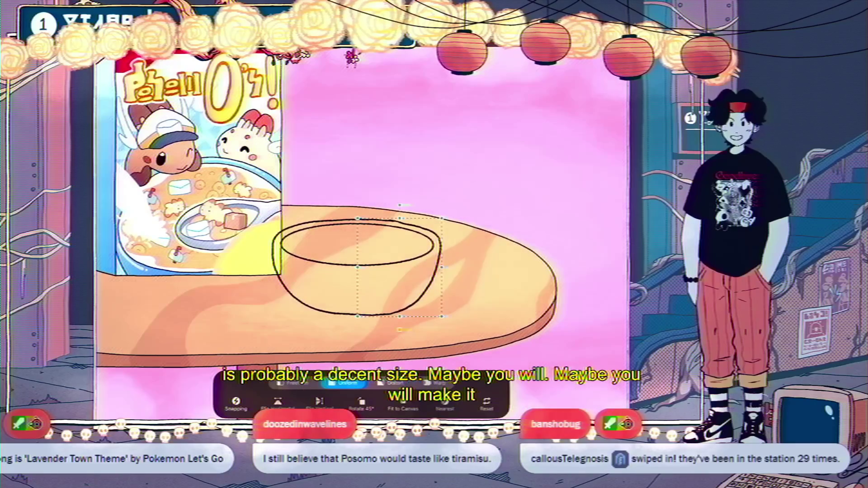
{"action": "left_click", "coordinate": [341, 402]}
{"action": "left_click", "coordinate": [349, 226]}
{"action": "left_click_drag", "start_coordinate": [397, 271], "coordinate": [375, 197]}
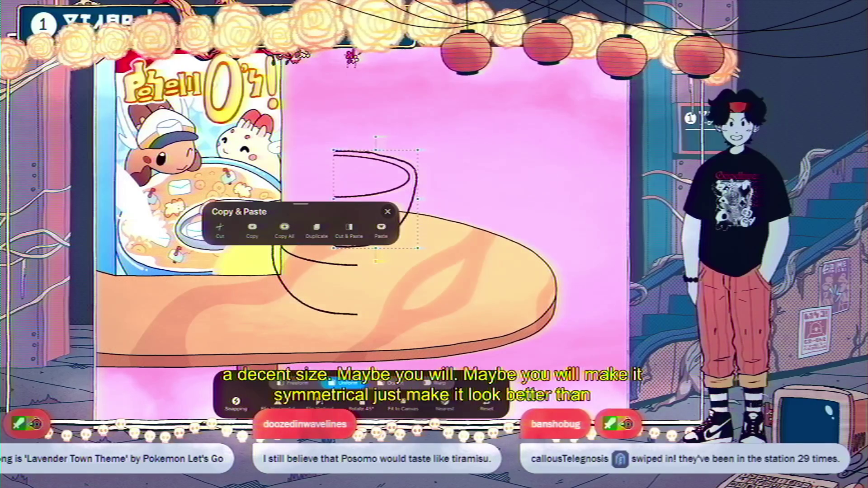
{"action": "left_click", "coordinate": [136, 50]}
Step: Duplicate the bowl half, flip it horizontally, and move it right to complete the bowl
{"action": "left_click", "coordinate": [612, 50]}
{"action": "left_click_drag", "start_coordinate": [565, 116], "coordinate": [502, 116]}
{"action": "left_click", "coordinate": [551, 116]}
{"action": "left_click", "coordinate": [135, 51]}
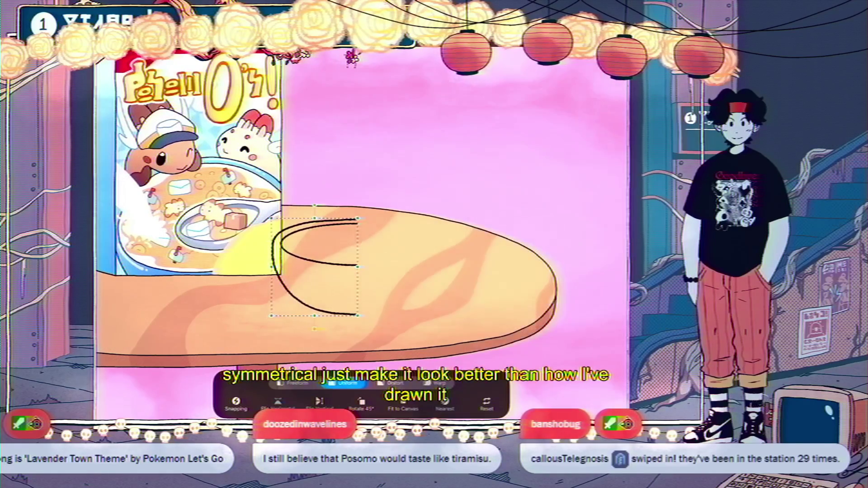
{"action": "left_click", "coordinate": [278, 401]}
{"action": "left_click_drag", "start_coordinate": [314, 266], "coordinate": [398, 267]}
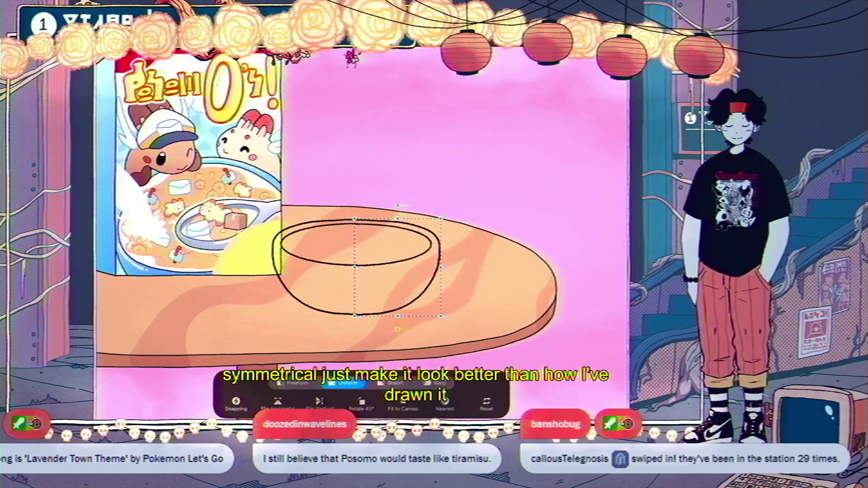
{"action": "scroll", "coordinate": [352, 199], "scroll_direction": "down", "scroll_amount": 5}
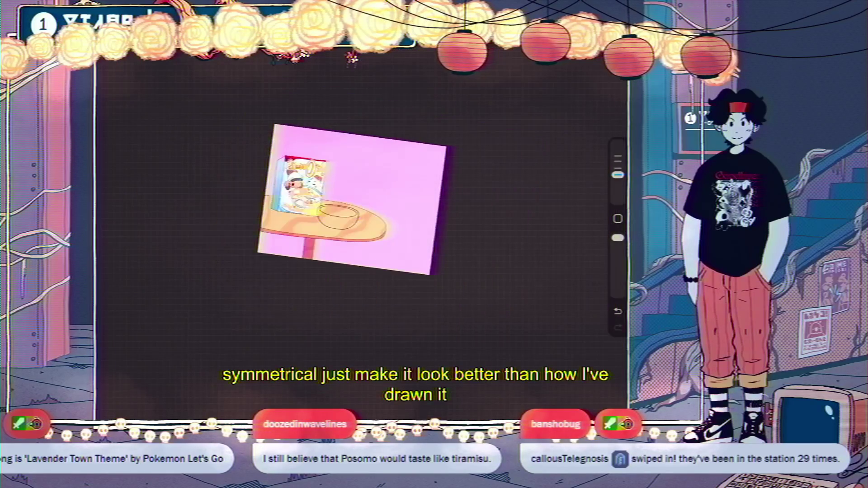
Step: Merge the two bowl halves down into a single layer
{"action": "scroll", "coordinate": [353, 198], "scroll_direction": "up", "scroll_amount": 5}
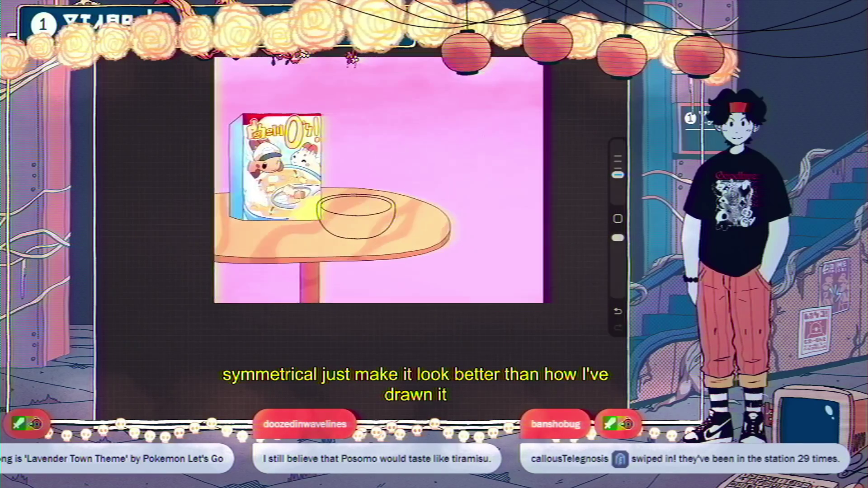
{"action": "key", "text": "v"}
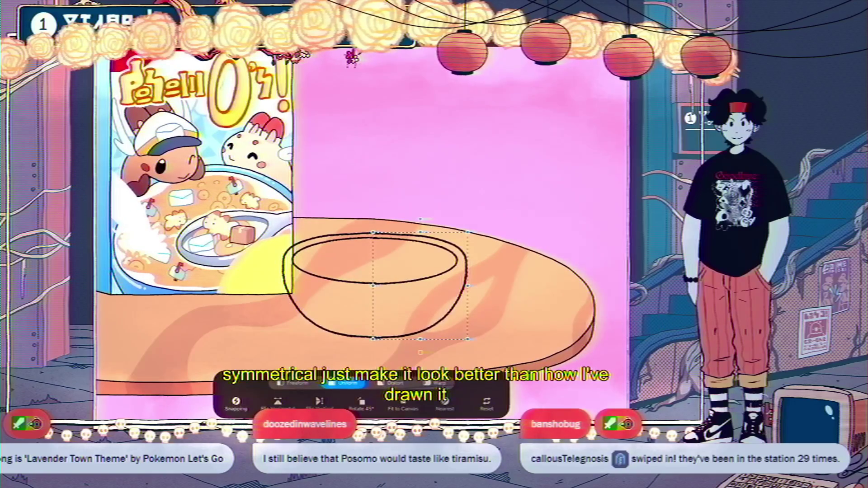
{"action": "key", "text": "v"}
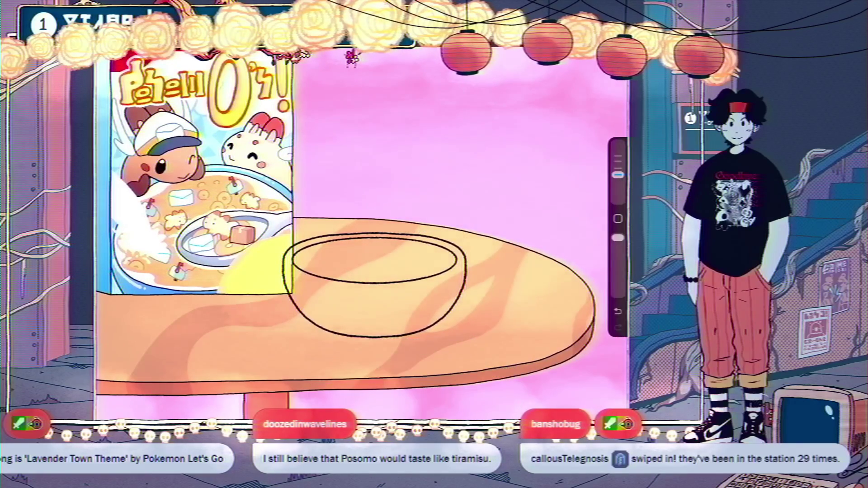
{"action": "scroll", "coordinate": [368, 206], "scroll_direction": "down", "scroll_amount": 5}
{"action": "scroll", "coordinate": [368, 206], "scroll_direction": "down", "scroll_amount": 3}
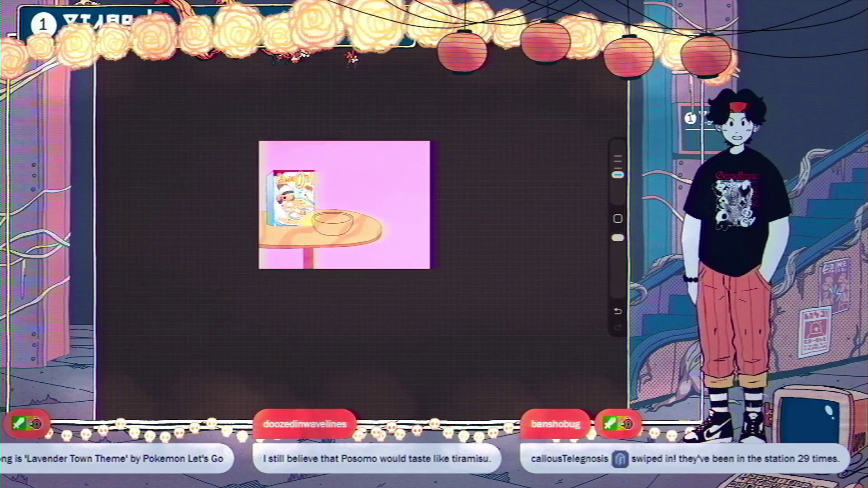
{"action": "key", "text": "l"}
{"action": "key", "text": "ctrl+e"}
Step: Narrow the bowl slightly from its right side and nudge it up a few pixels
{"action": "scroll", "coordinate": [326, 215], "scroll_direction": "up", "scroll_amount": 3}
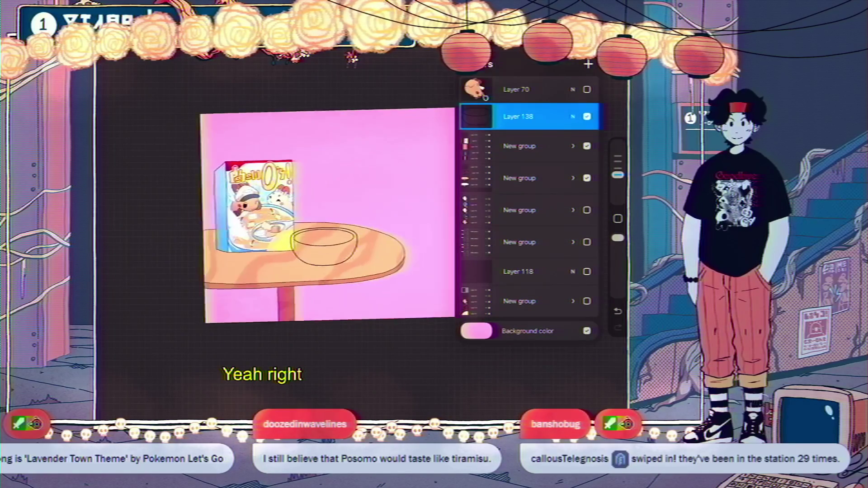
{"action": "key", "text": "v"}
{"action": "left_click_drag", "start_coordinate": [357, 248], "coordinate": [346, 249]}
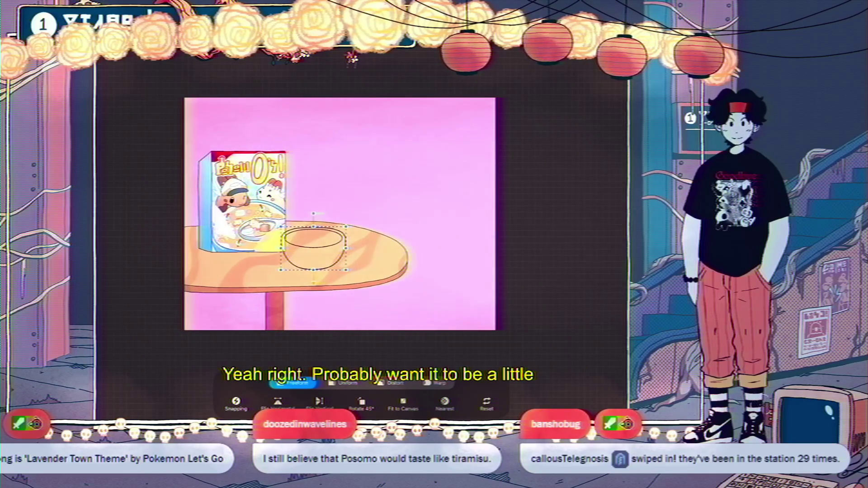
{"action": "key", "text": "Up"}
{"action": "key", "text": "Up"}
{"action": "key", "text": "Up"}
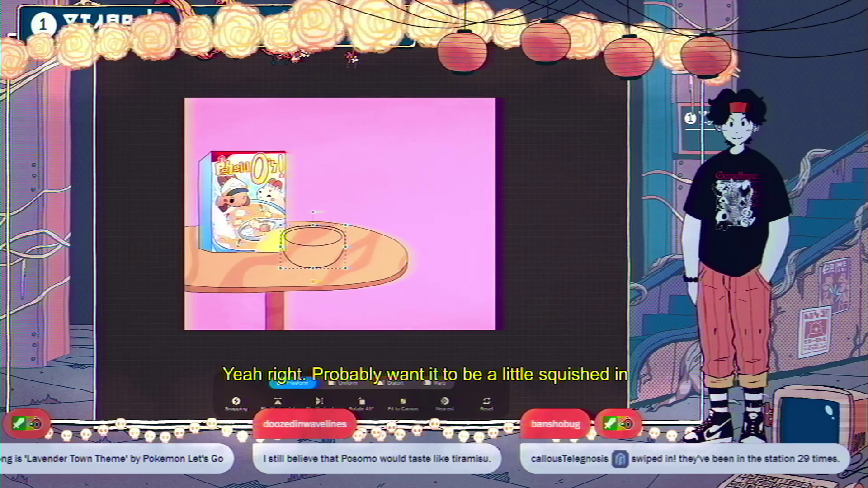
{"action": "key", "text": "v"}
{"action": "scroll", "coordinate": [343, 213], "scroll_direction": "up", "scroll_amount": 2}
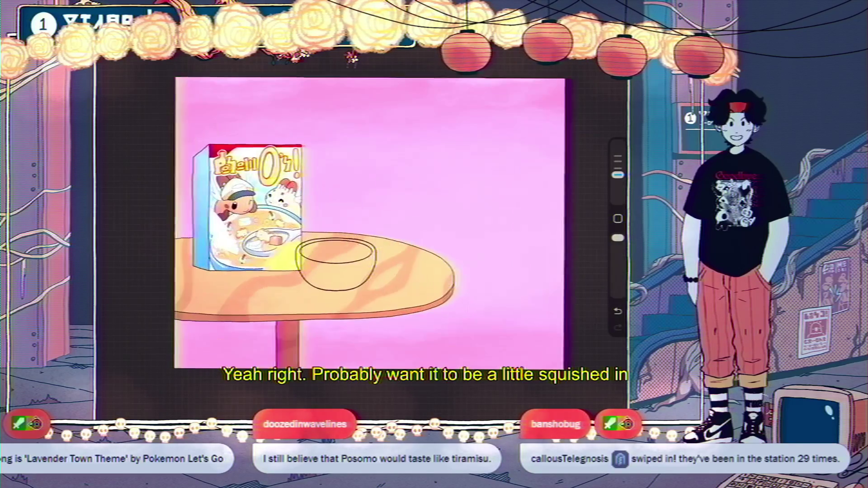
{"action": "scroll", "coordinate": [342, 258], "scroll_direction": "up", "scroll_amount": 2}
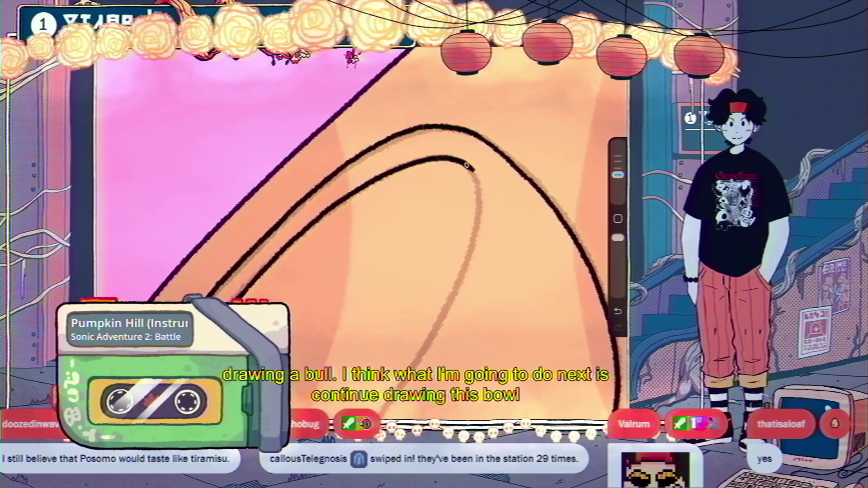
Step: Draw the bowl's inner rim curve down to its base in two strokes
{"action": "left_click_drag", "start_coordinate": [472, 168], "coordinate": [452, 294]}
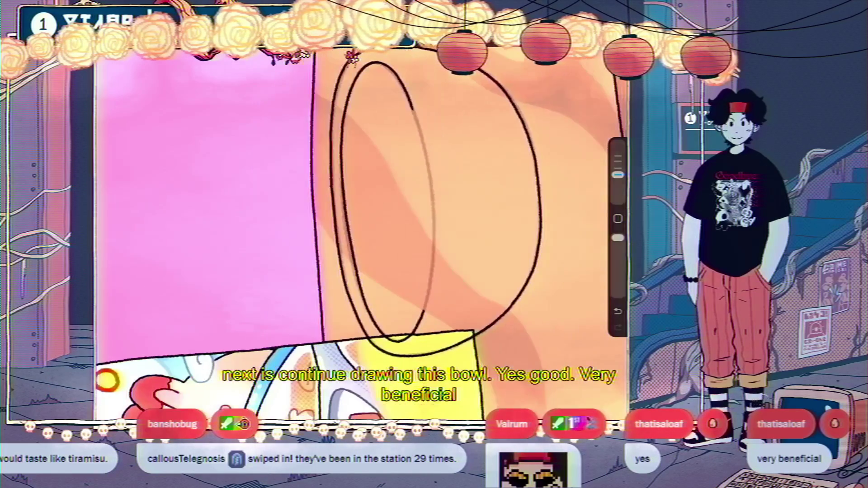
{"action": "left_click_drag", "start_coordinate": [423, 95], "coordinate": [431, 283]}
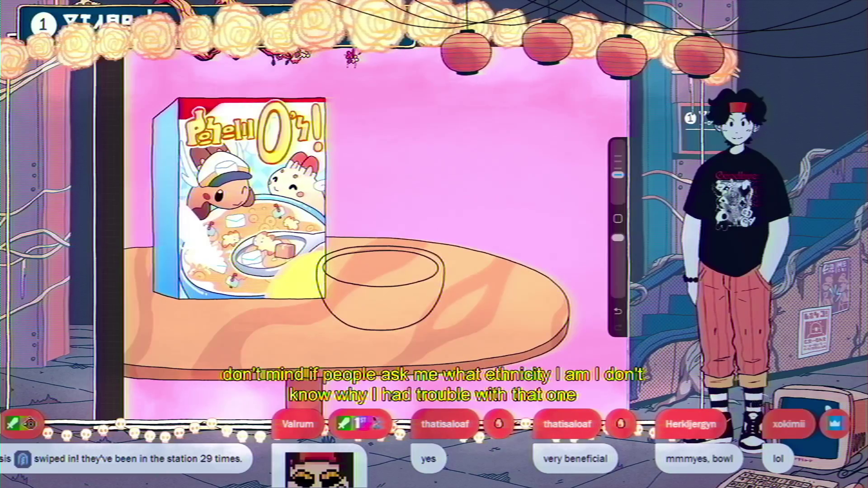
Step: Delete the old bowl layer, Layer 138
{"action": "key", "text": "l"}
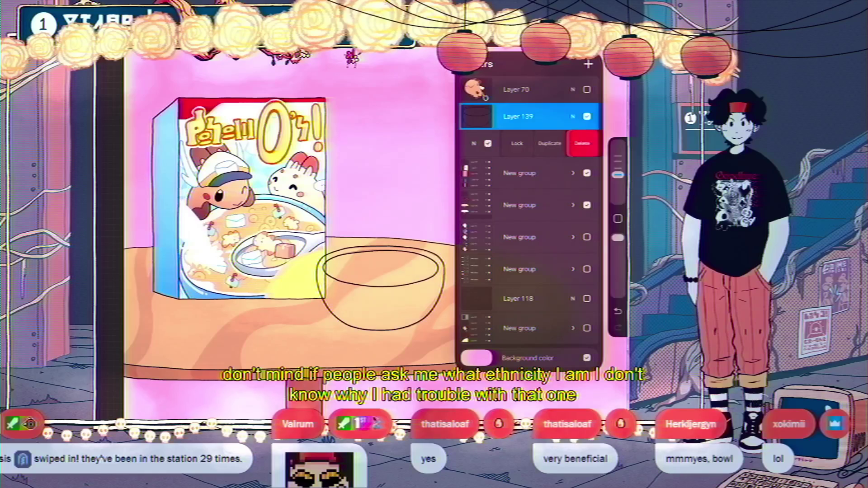
{"action": "left_click", "coordinate": [585, 143]}
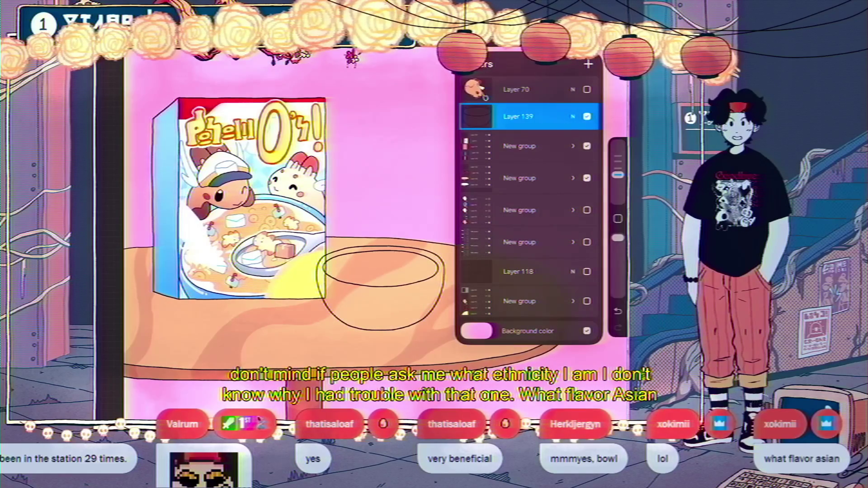
{"action": "scroll", "coordinate": [316, 217], "scroll_direction": "down", "scroll_amount": 5}
{"action": "scroll", "coordinate": [317, 217], "scroll_direction": "up", "scroll_amount": 2}
{"action": "key", "text": "l"}
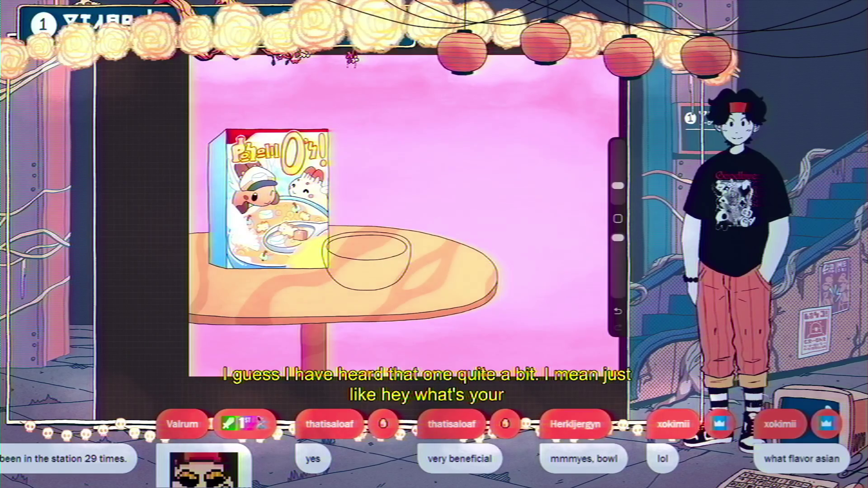
{"action": "key", "text": "l"}
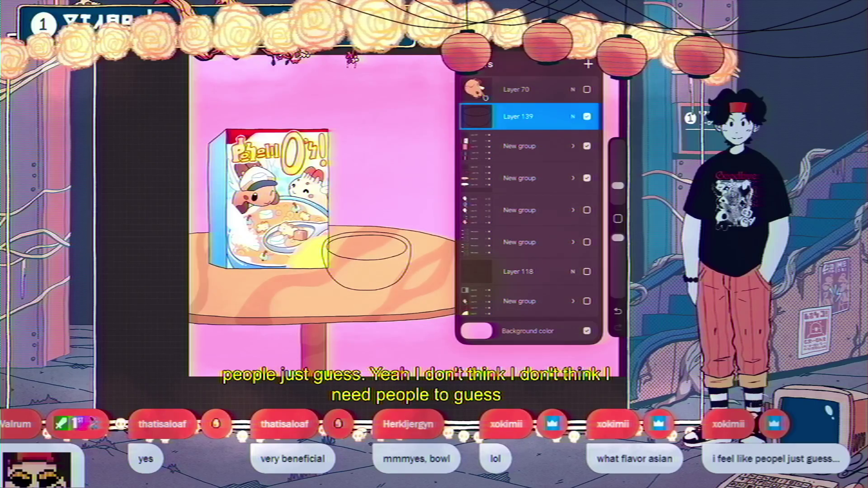
Step: Set the bowl outline as Reference, add an empty layer, group both, and select the empty one
{"action": "left_click", "coordinate": [518, 116]}
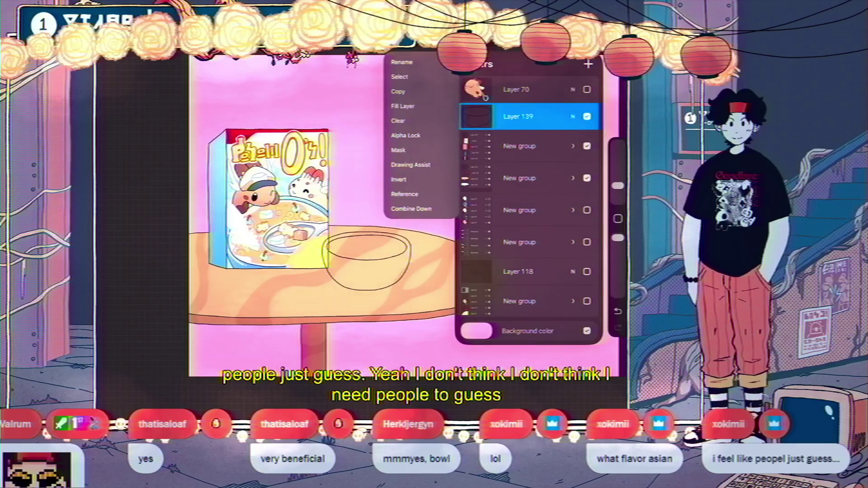
{"action": "left_click", "coordinate": [405, 194]}
{"action": "left_click", "coordinate": [588, 64]}
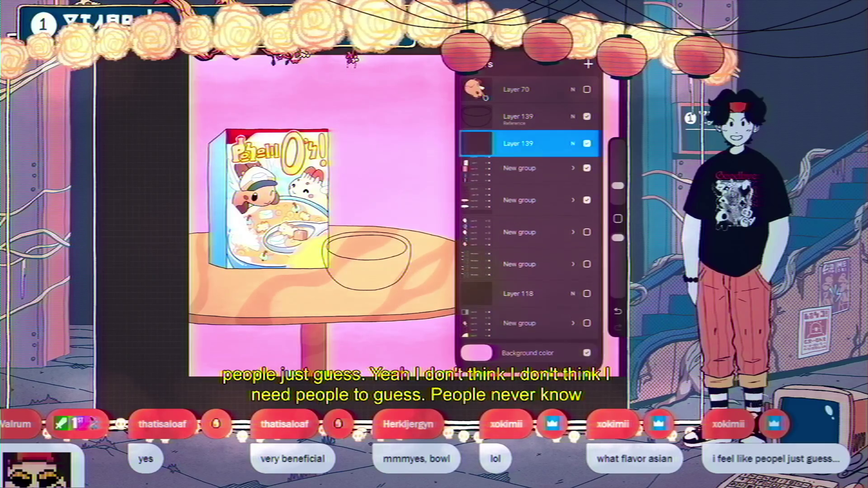
{"action": "left_click_drag", "start_coordinate": [502, 116], "coordinate": [552, 116]}
{"action": "left_click", "coordinate": [559, 64]}
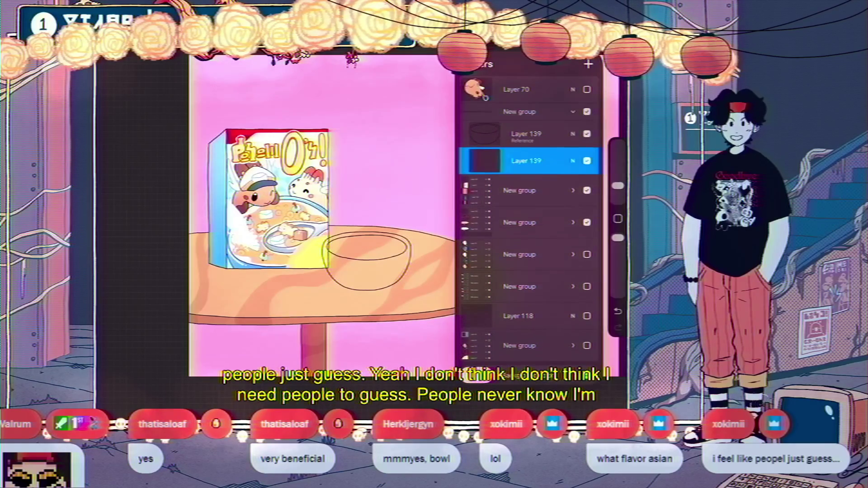
{"action": "left_click", "coordinate": [526, 134]}
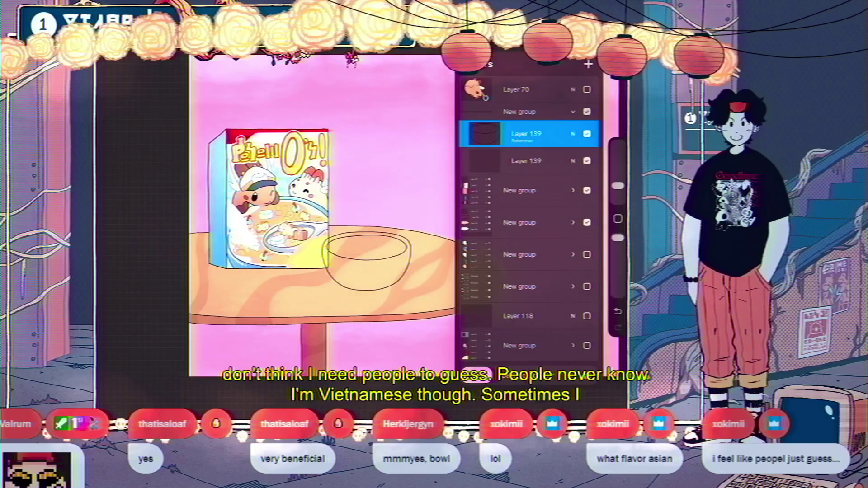
{"action": "left_click", "coordinate": [527, 161]}
{"action": "left_click", "coordinate": [588, 46]}
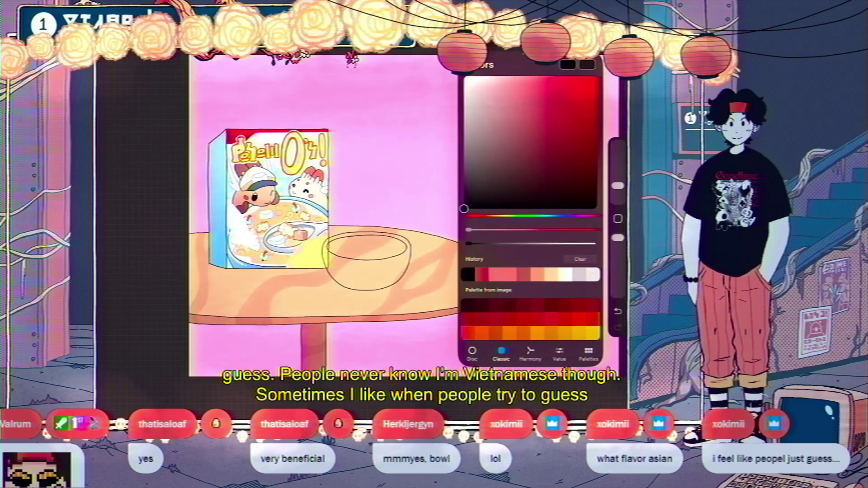
Step: Mix a pale lavender-blue in the Classic colour picker and ColorDrop it into the bowl outline
{"action": "left_click_drag", "start_coordinate": [486, 216], "coordinate": [513, 215]}
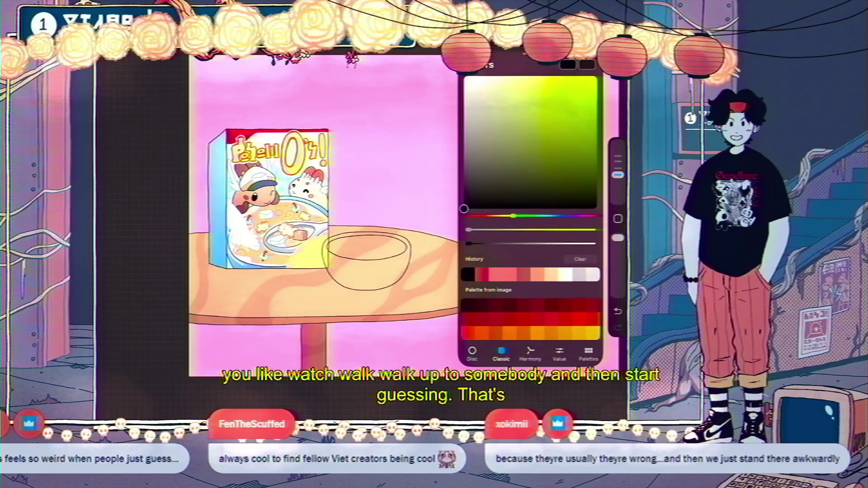
{"action": "left_click_drag", "start_coordinate": [513, 216], "coordinate": [569, 216]}
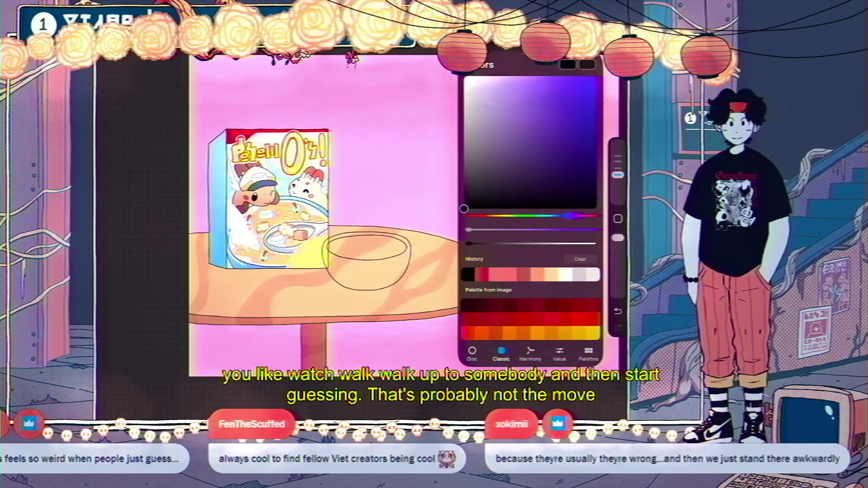
{"action": "left_click_drag", "start_coordinate": [523, 159], "coordinate": [505, 103]}
{"action": "left_click_drag", "start_coordinate": [569, 216], "coordinate": [561, 216]}
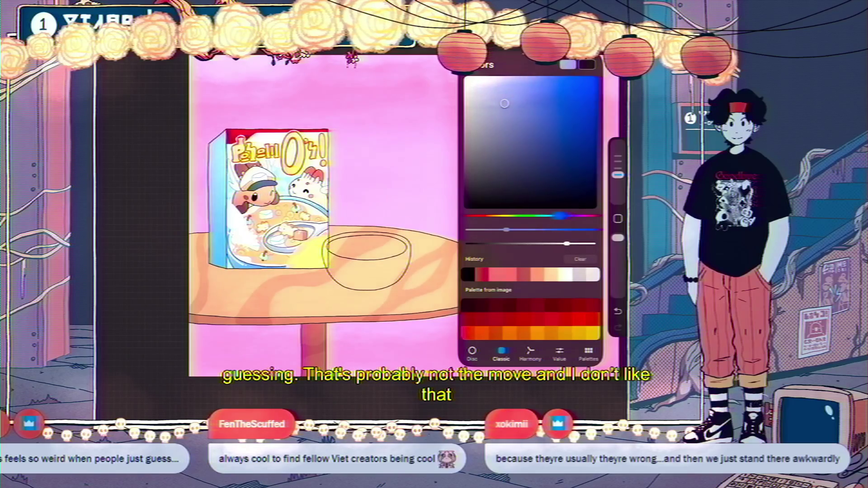
{"action": "left_click_drag", "start_coordinate": [505, 103], "coordinate": [500, 83]}
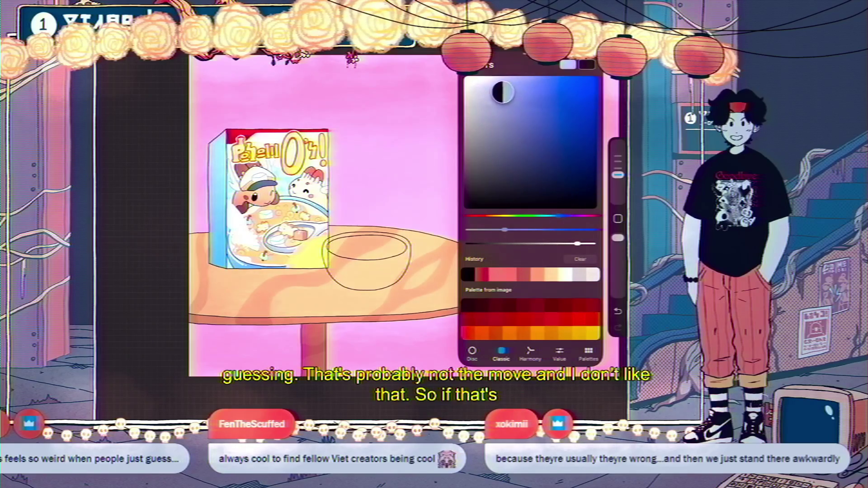
{"action": "left_click_drag", "start_coordinate": [587, 65], "coordinate": [366, 262]}
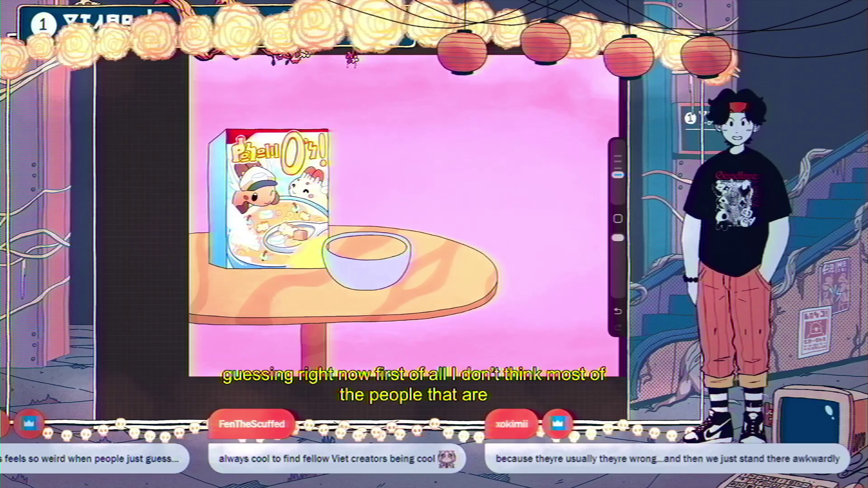
Step: Show the Layers panel to work in the bowl group
{"action": "key", "text": "l"}
{"action": "key", "text": "l"}
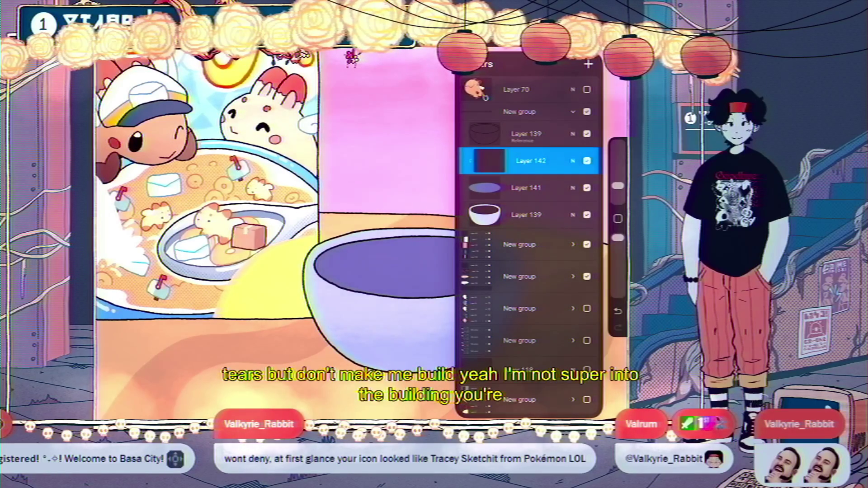
Step: Check the white fill colour and set bowl-outline Layer 139 as the Reference layer
{"action": "key", "text": "c"}
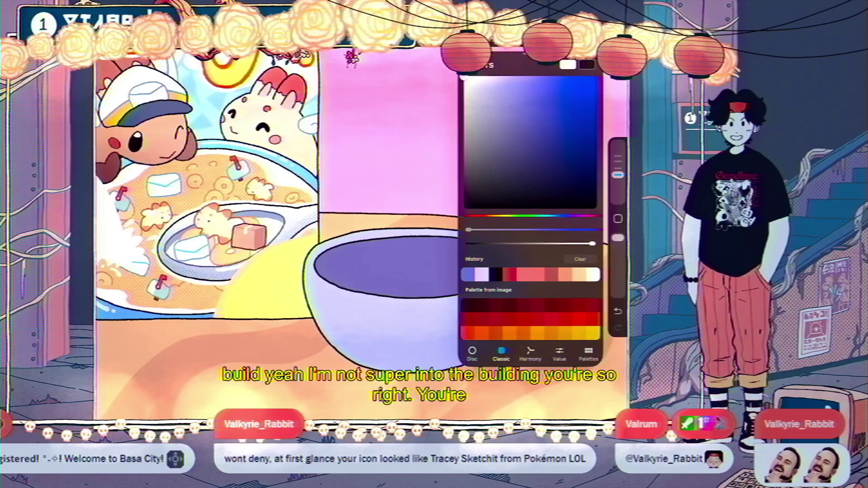
{"action": "key", "text": "l"}
{"action": "key", "text": "l"}
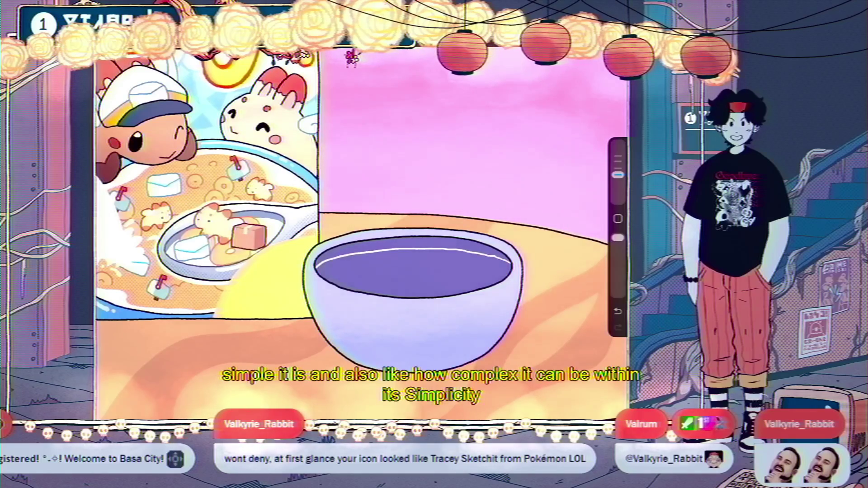
{"action": "left_click", "coordinate": [597, 39]}
{"action": "left_click", "coordinate": [527, 133]}
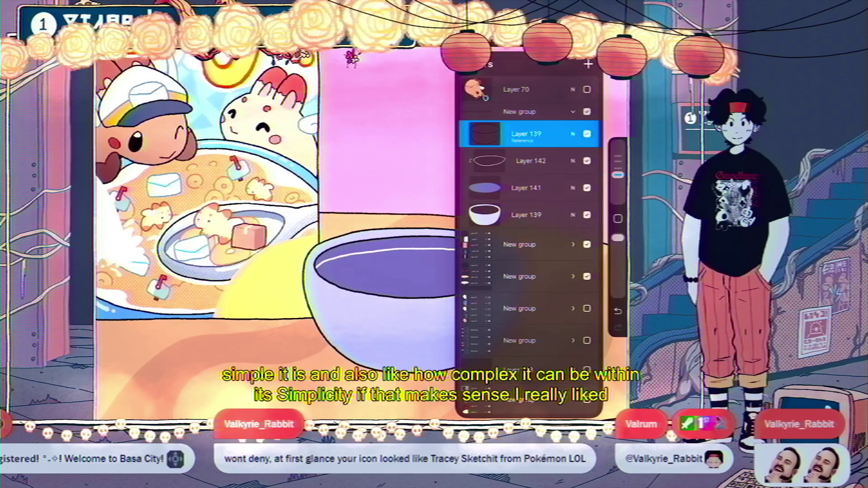
{"action": "left_click", "coordinate": [527, 134]}
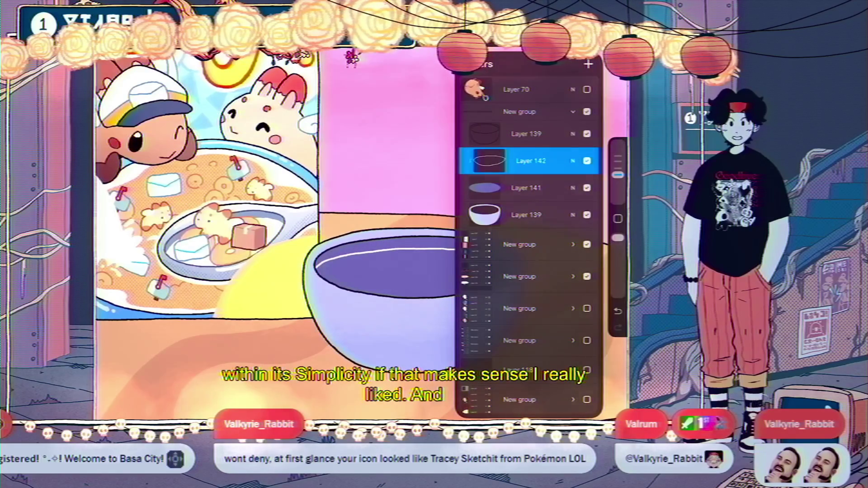
Step: On Layer 142, ColorDrop white into the bowl interior as milk
{"action": "left_click", "coordinate": [596, 38]}
{"action": "mouse_move", "coordinate": [615, 38]}
{"action": "left_mouse_down"}
{"action": "mouse_move", "coordinate": [393, 272]}
{"action": "mouse_move", "coordinate": [493, 271]}
{"action": "left_mouse_up"}
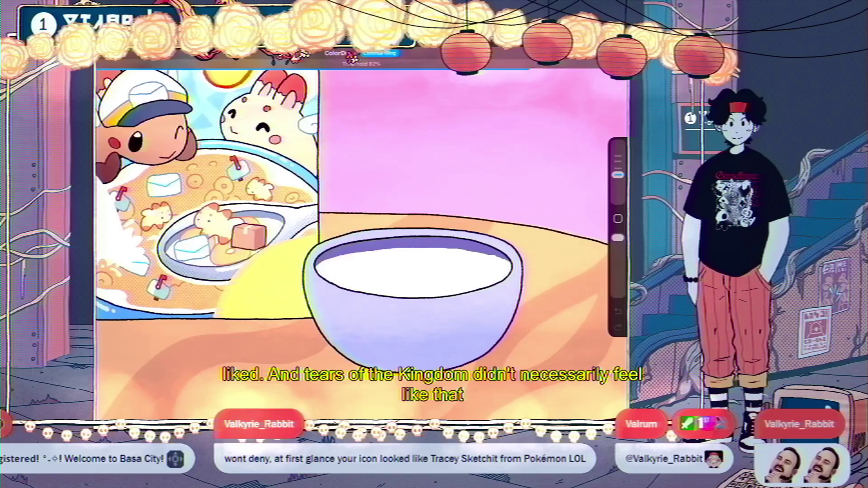
{"action": "scroll", "coordinate": [343, 235], "scroll_direction": "down", "scroll_amount": 3}
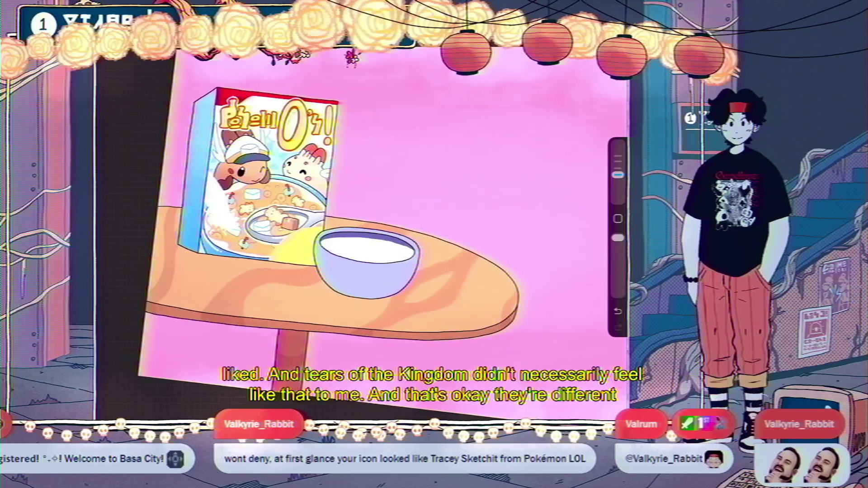
{"action": "scroll", "coordinate": [389, 226], "scroll_direction": "down", "scroll_amount": 3}
{"action": "scroll", "coordinate": [379, 217], "scroll_direction": "up", "scroll_amount": 2}
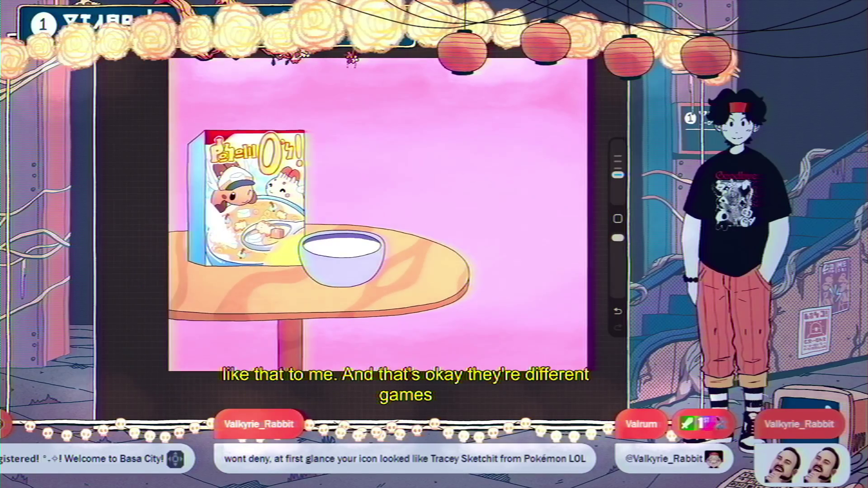